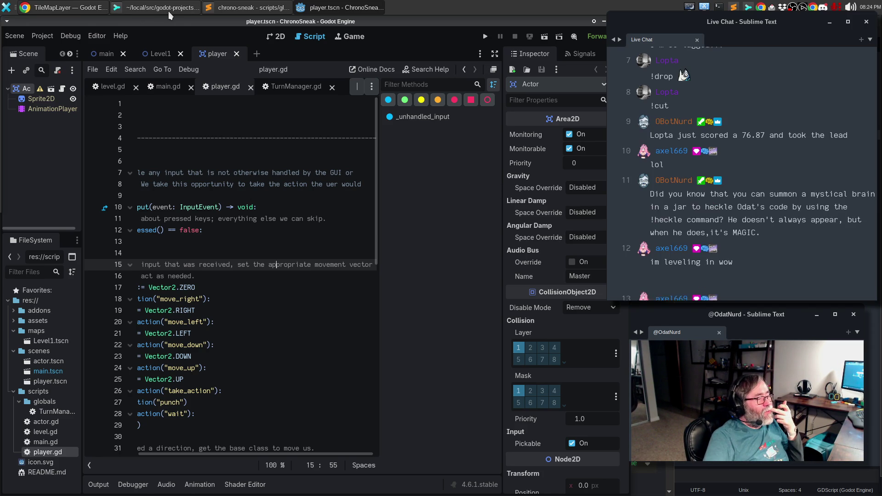
# - In Chrome, search Google for 'godot hide editor sidebar' in a new tab
pyautogui.click(76, 7)
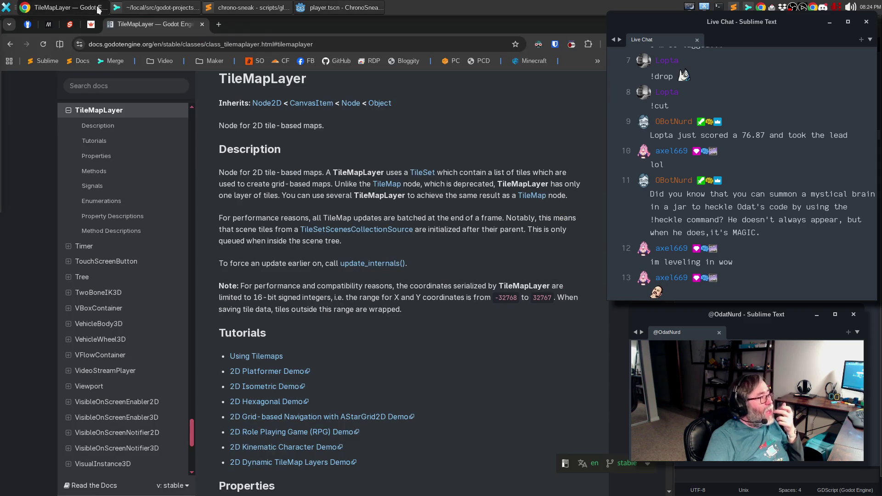
pyautogui.click(220, 25)
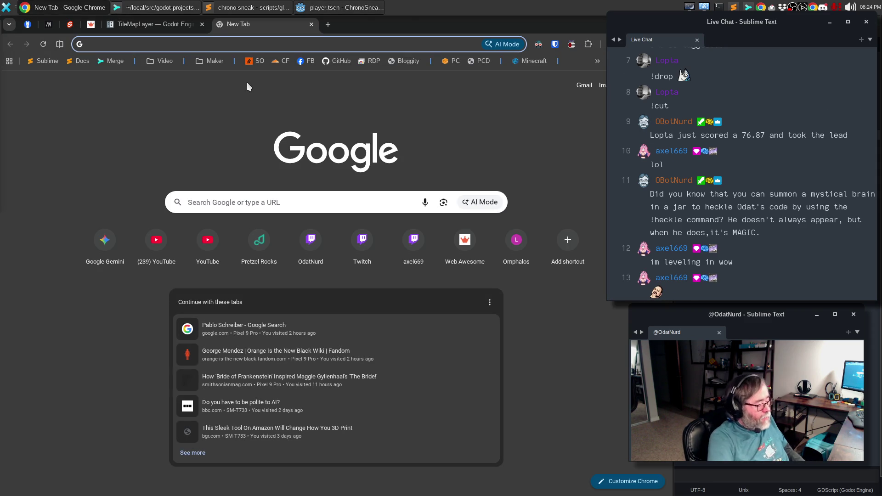
pyautogui.write('godot h')
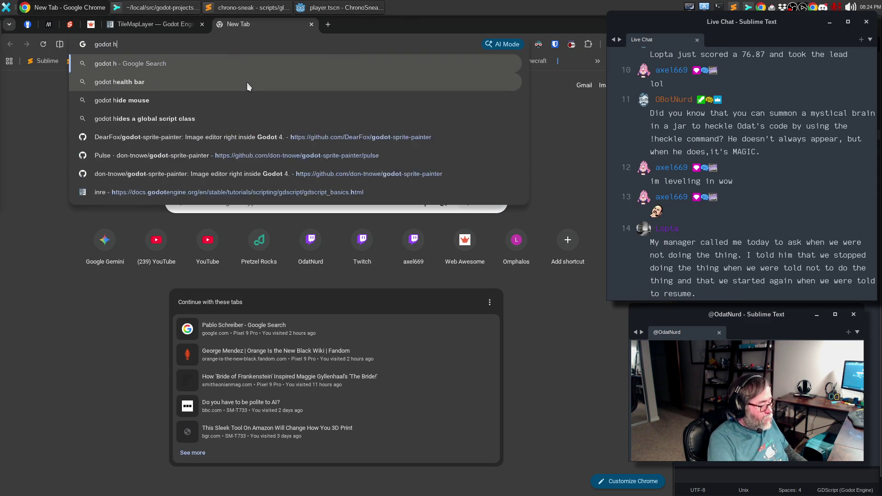
pyautogui.write('ide editor sidebar')
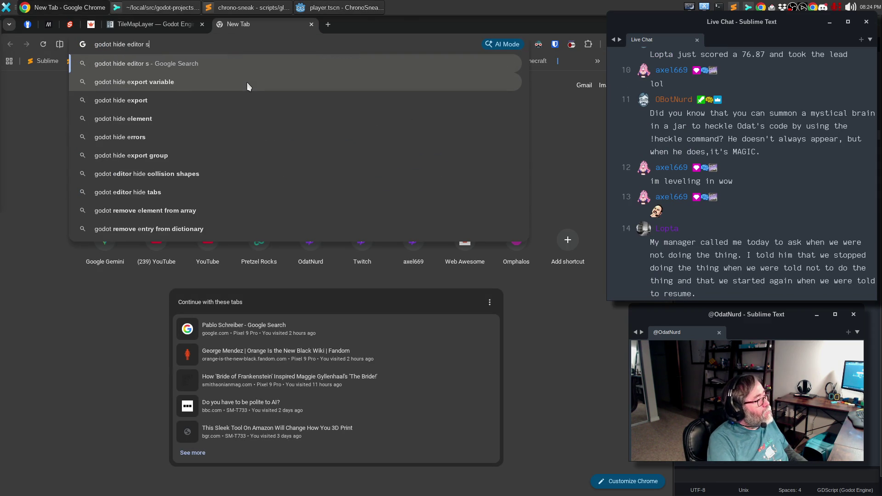
pyautogui.press('Return')
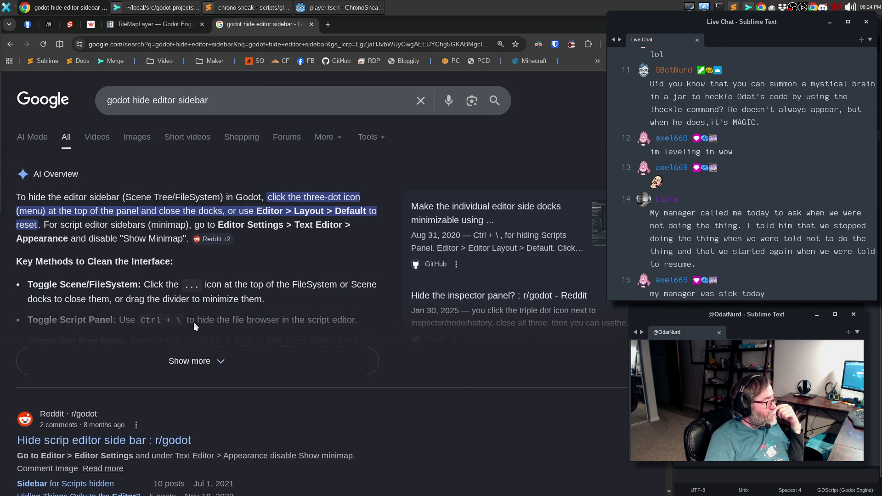
# - Open the 'Customizing the interface - Godot Docs' search result
pyautogui.scroll(-2, 195, 321)
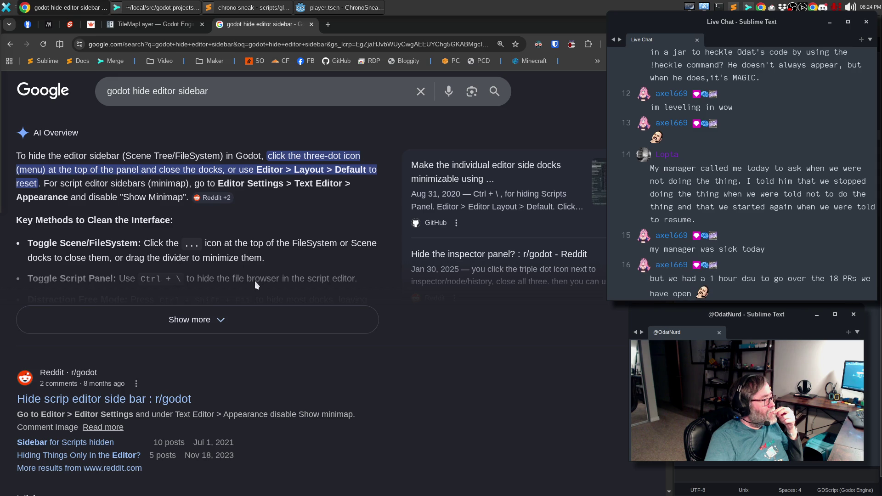
pyautogui.scroll(-5, 256, 311)
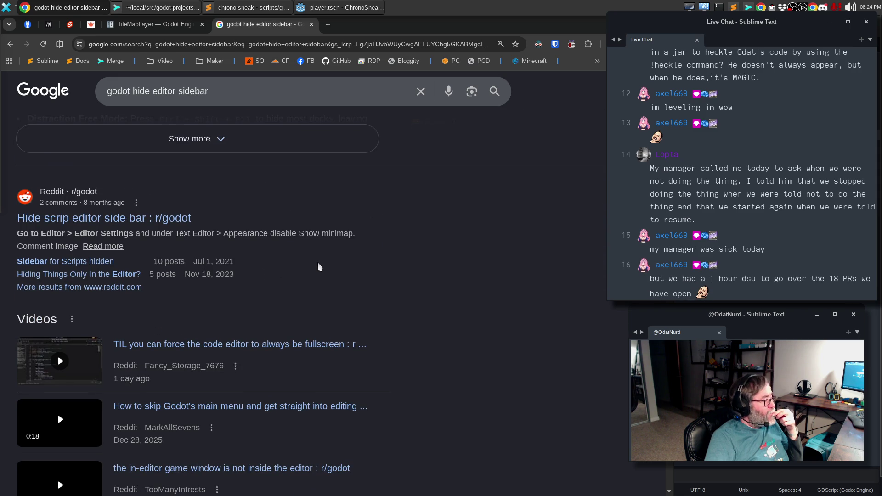
pyautogui.scroll(-4, 318, 265)
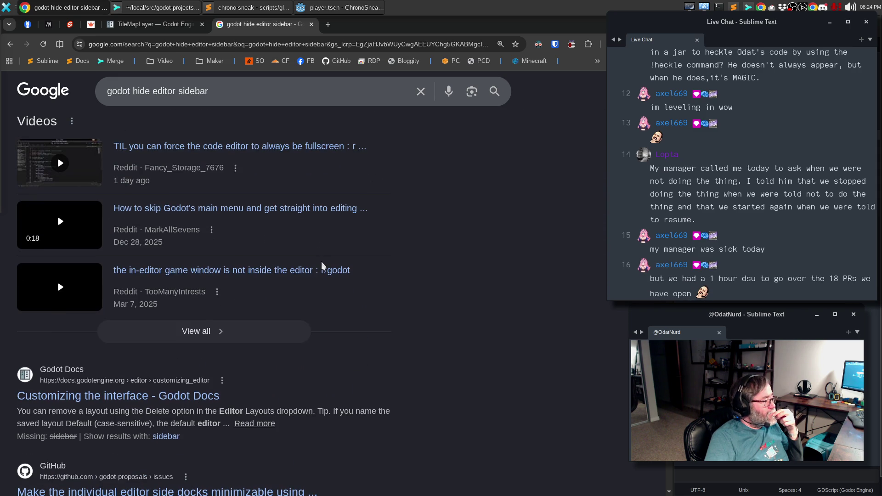
pyautogui.scroll(-3, 321, 261)
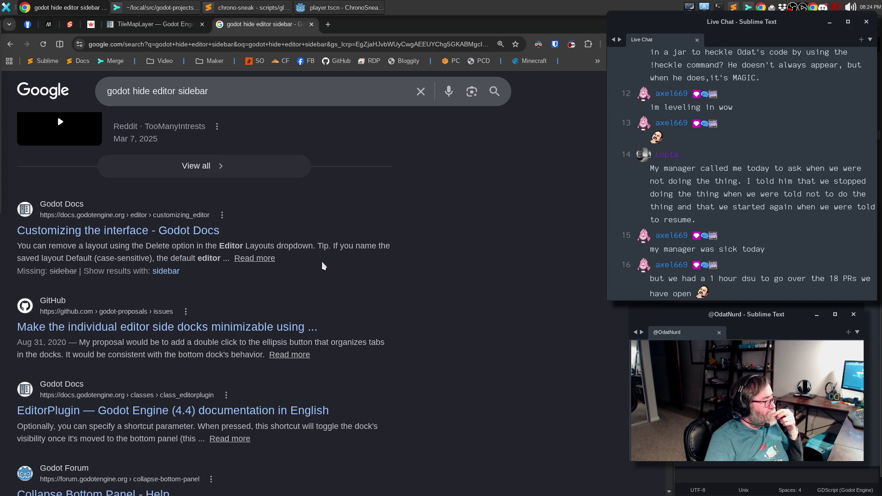
pyautogui.click(128, 231)
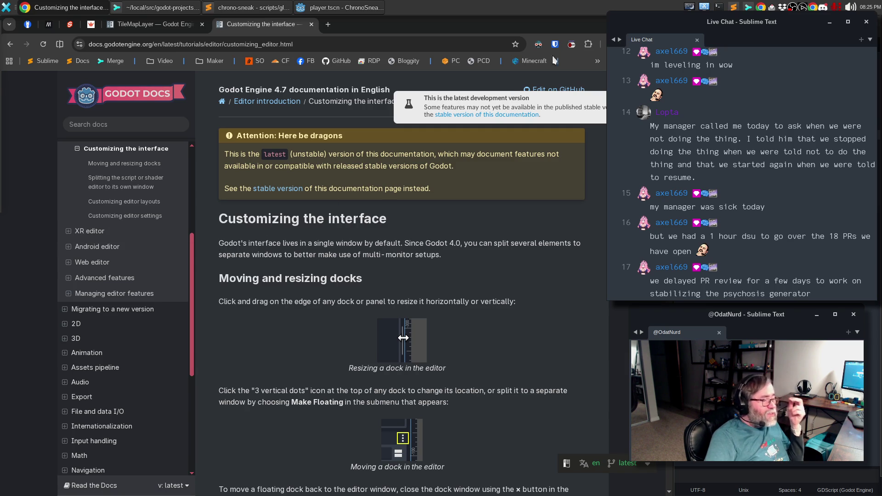
pyautogui.hotkey('alt', 'Tab')
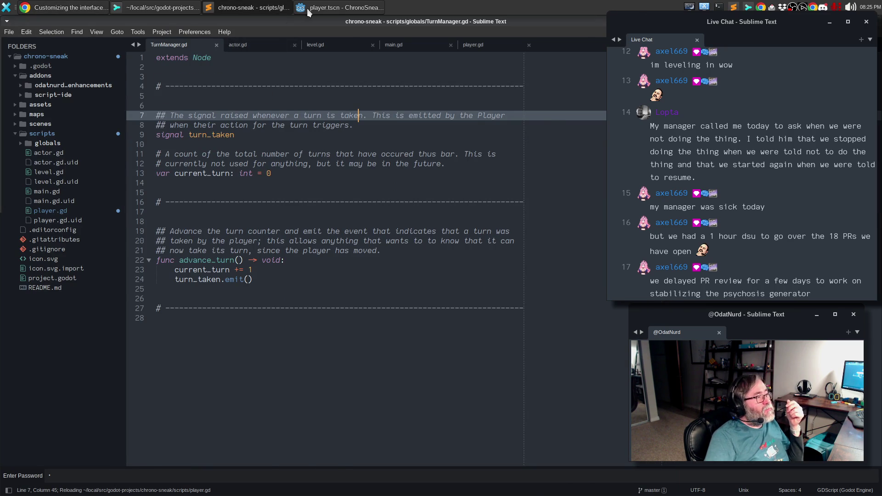
# - Bring Godot to the front and detach the script editor into a floating window
pyautogui.click(302, 10)
pyautogui.click(480, 56)
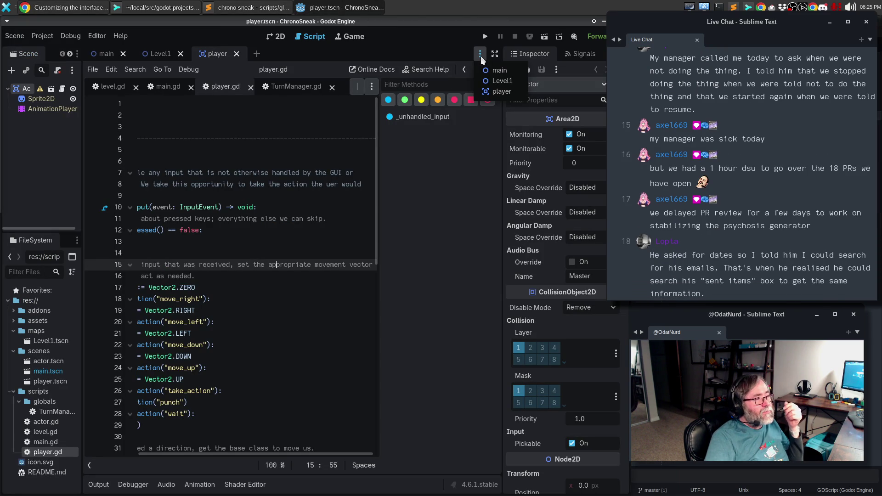
pyautogui.click(472, 150)
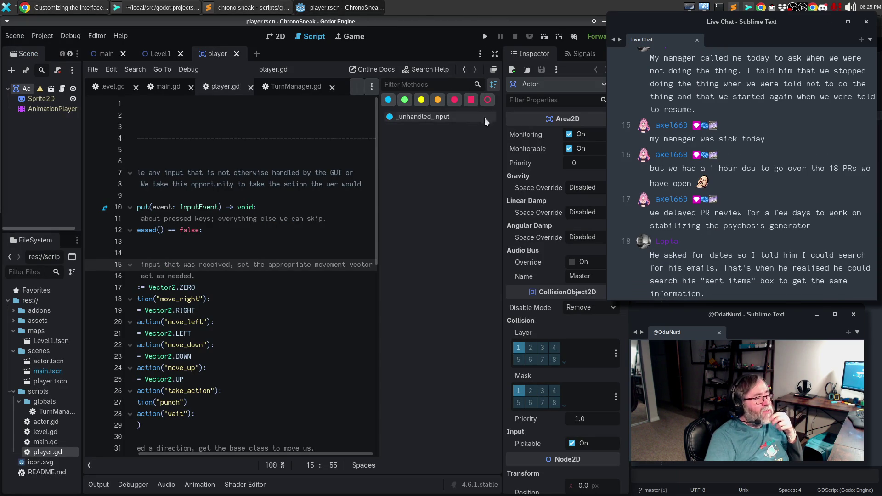
pyautogui.rightClick(494, 71)
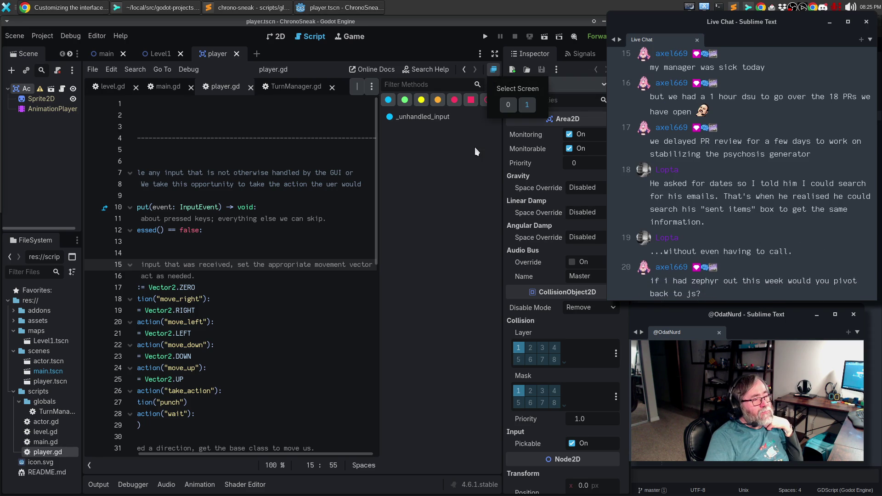
pyautogui.click(494, 71)
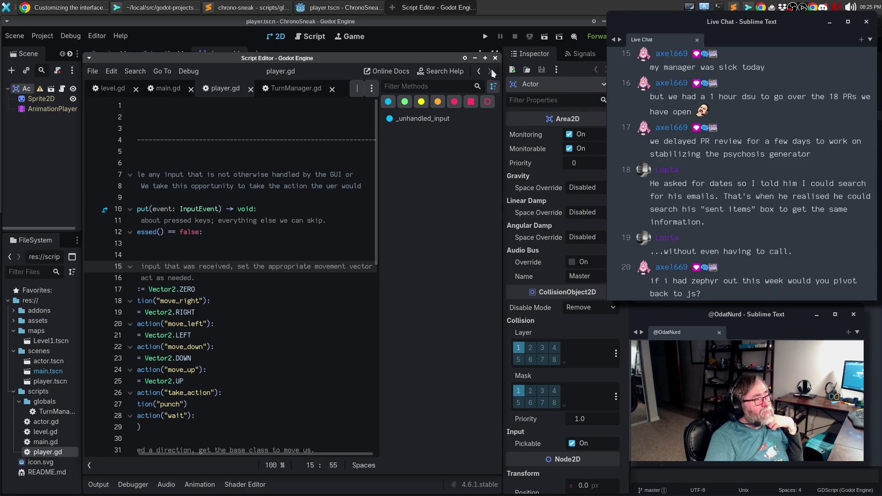
# - Close the floating script editor and return to the docked Script workspace showing player.gd
pyautogui.moveTo(380, 57)
pyautogui.mouseDown()
pyautogui.moveTo(518, 135)
pyautogui.moveTo(660, 116)
pyautogui.moveTo(441, 67)
pyautogui.moveTo(322, 75)
pyautogui.moveTo(347, 61)
pyautogui.mouseUp()
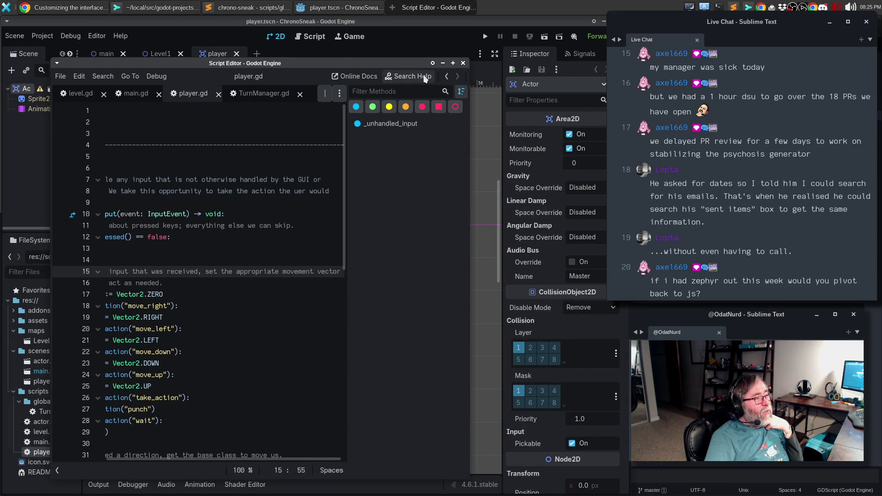
pyautogui.click(463, 63)
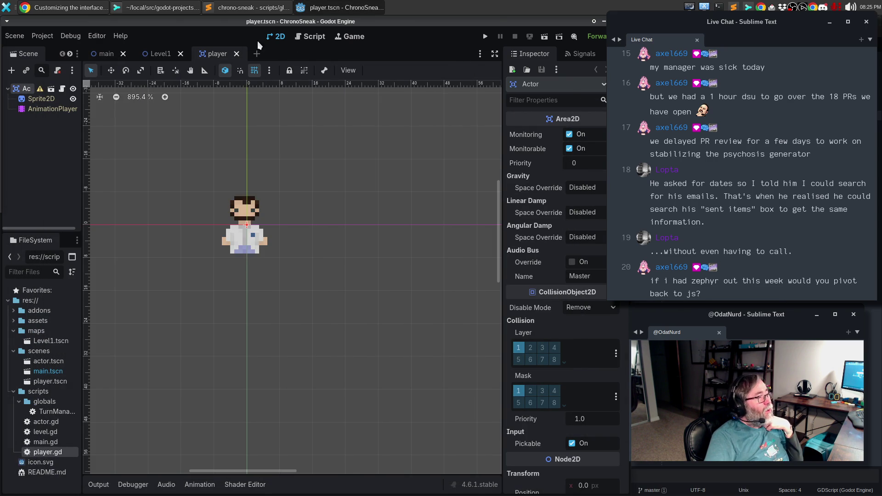
pyautogui.click(314, 37)
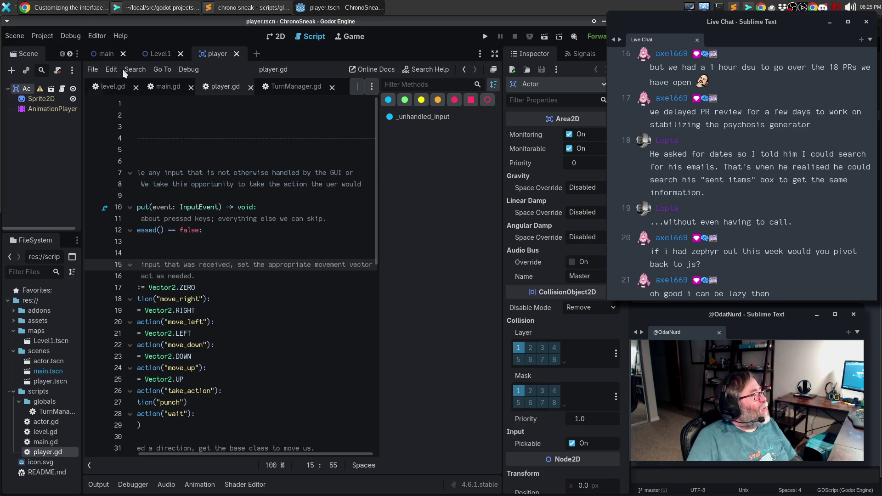
pyautogui.click(102, 36)
# - Open Editor Settings and scroll through the Interface > Editor options
pyautogui.click(115, 50)
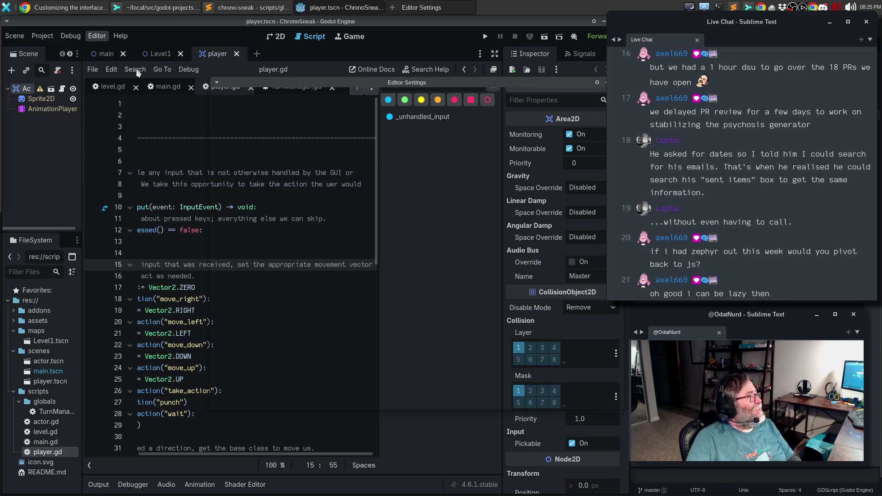
pyautogui.click(247, 146)
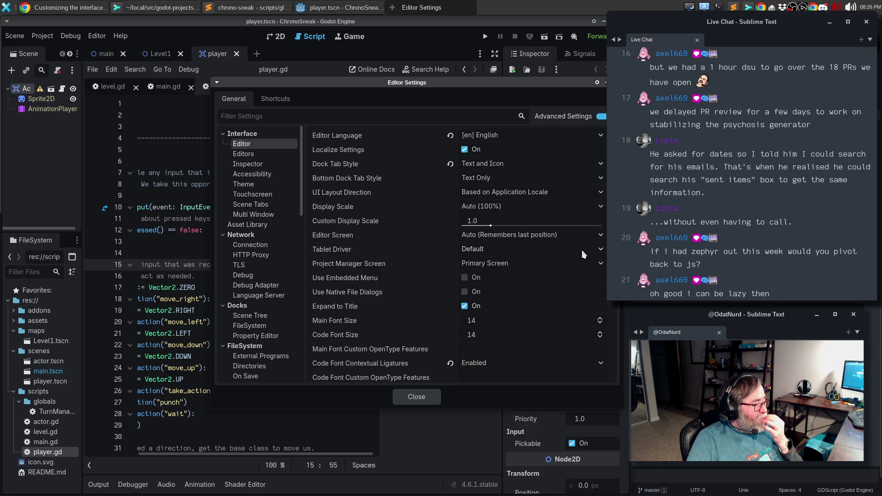
pyautogui.scroll(-2, 584, 255)
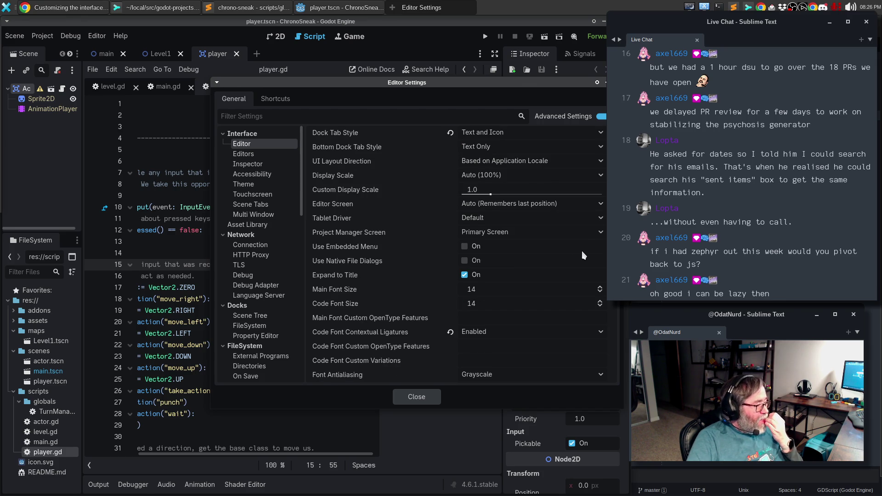
pyautogui.scroll(-2, 584, 255)
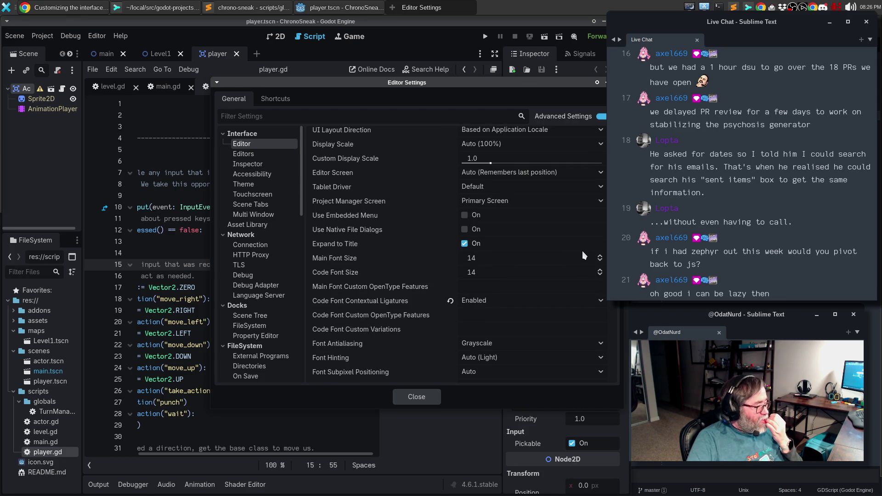
pyautogui.scroll(-4, 584, 255)
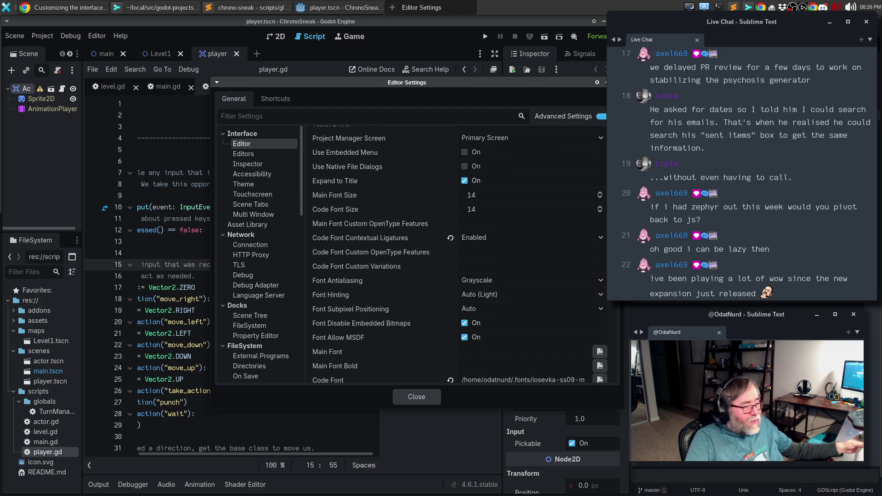
pyautogui.scroll(-2, 419, 279)
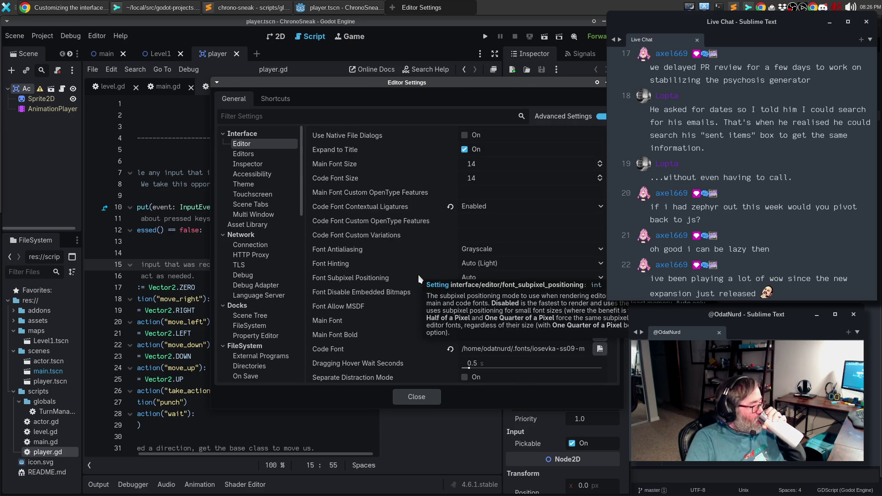
pyautogui.scroll(-2, 419, 275)
# - Show the Interface > Editors settings page
pyautogui.click(465, 274)
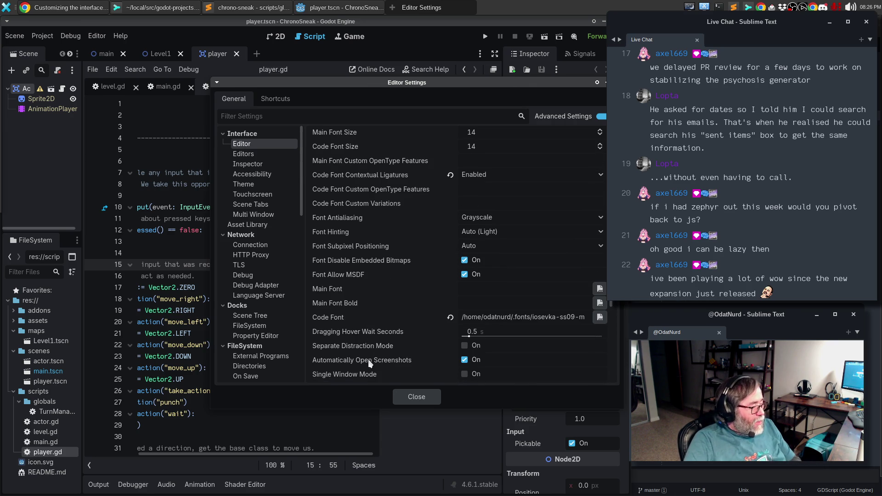
pyautogui.scroll(-2, 397, 304)
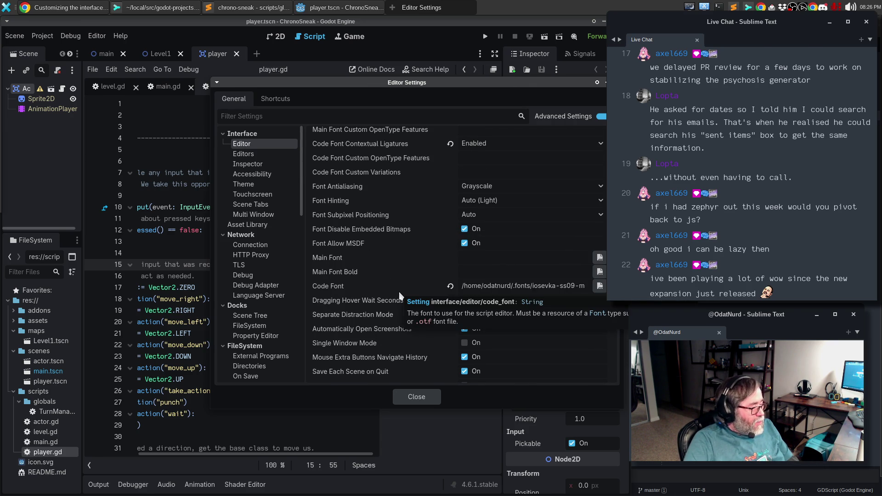
pyautogui.scroll(-2, 400, 295)
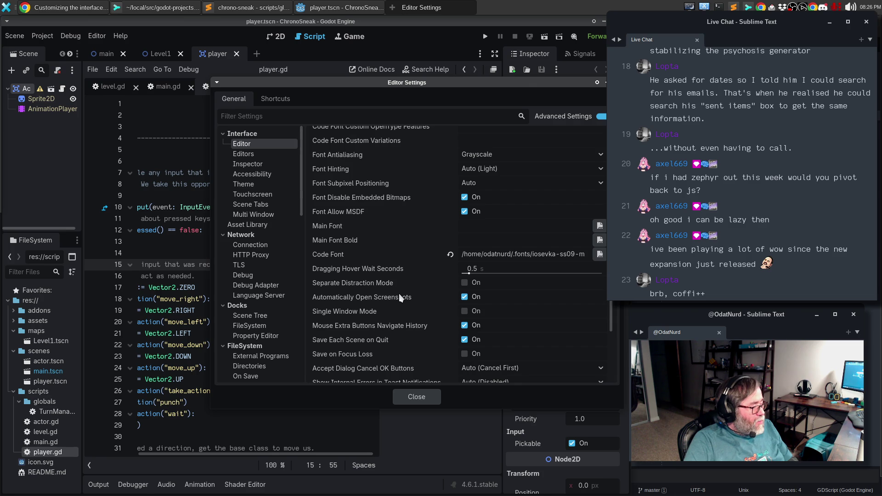
pyautogui.scroll(-6, 400, 298)
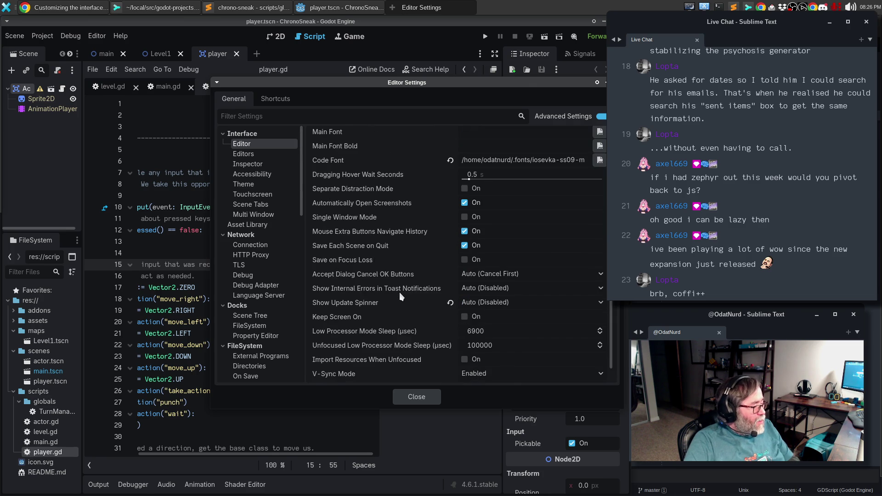
pyautogui.scroll(-2, 400, 290)
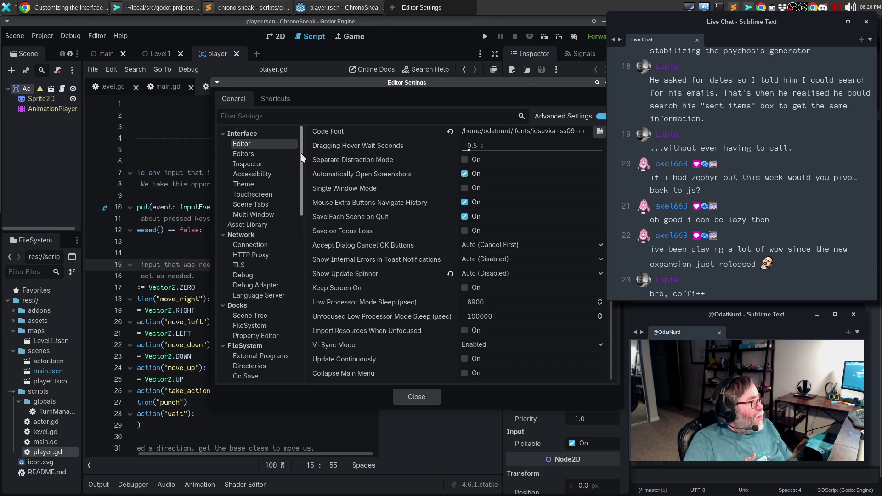
pyautogui.click(276, 153)
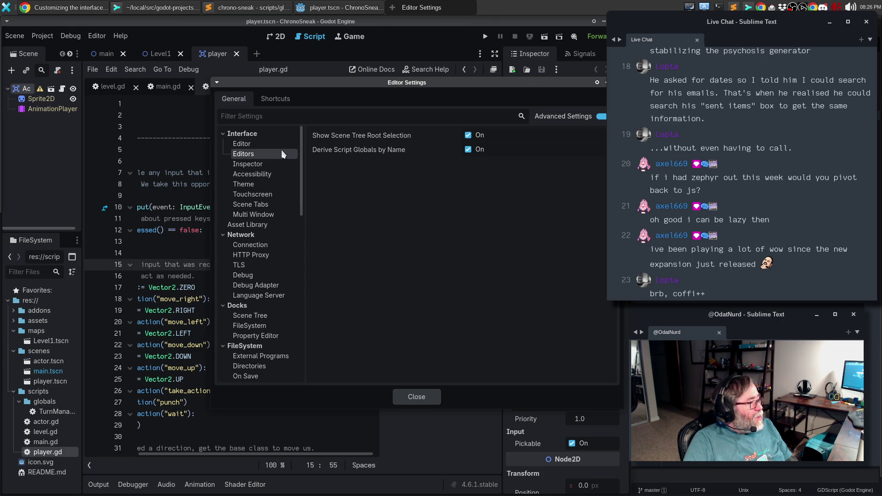
# - Check the Text Editor Color Theme dropdown without changing the theme
pyautogui.scroll(-5, 304, 148)
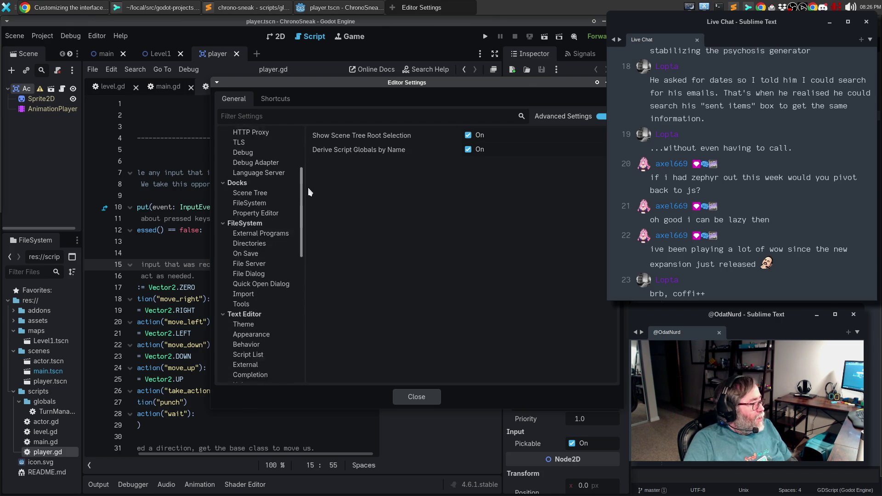
pyautogui.click(274, 272)
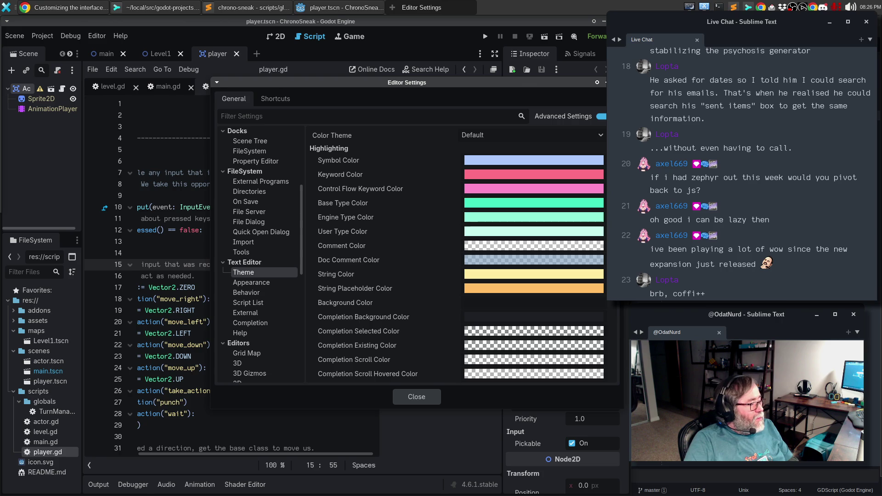
pyautogui.scroll(-10, 533, 252)
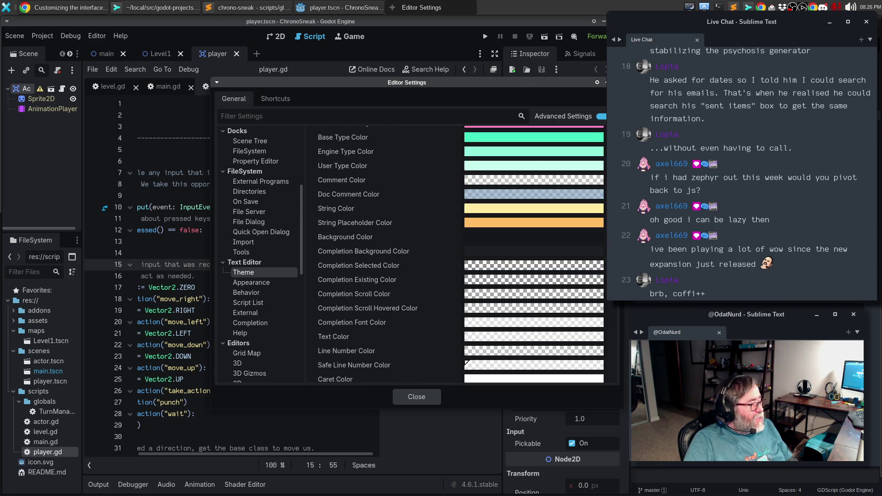
pyautogui.scroll(10, 533, 253)
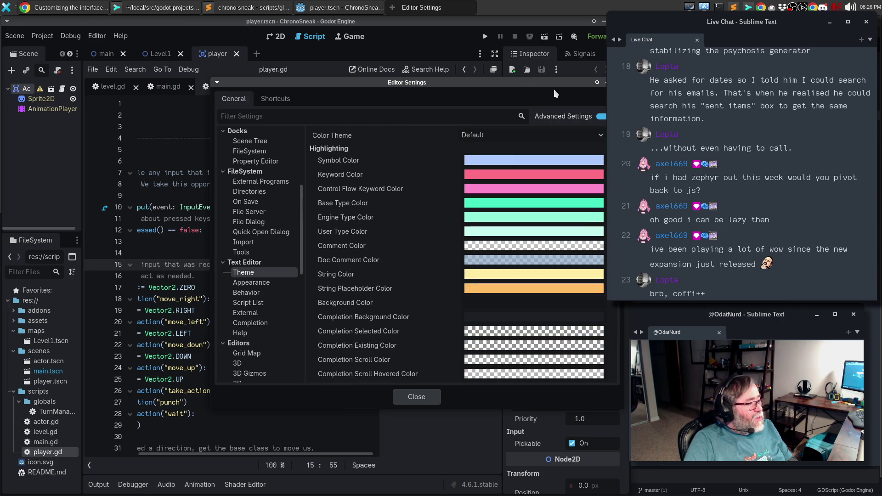
pyautogui.click(509, 137)
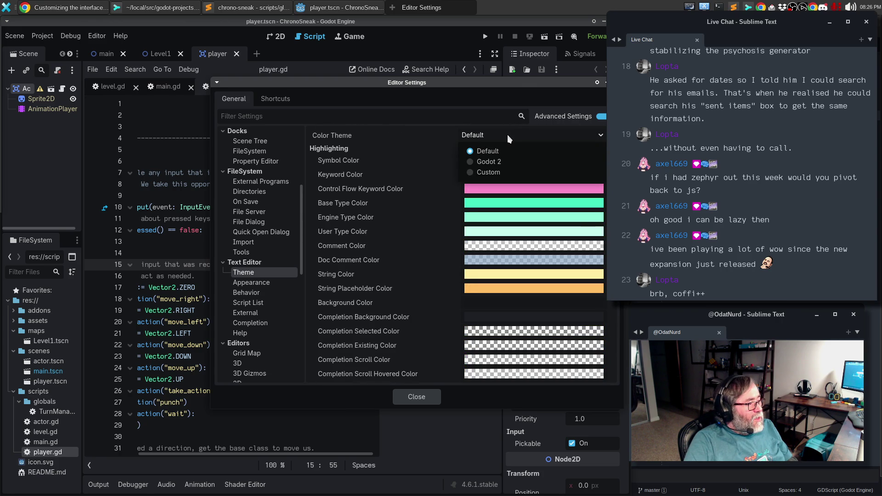
pyautogui.click(443, 143)
# - View the Text Editor Appearance settings, then the Behavior page
pyautogui.click(257, 286)
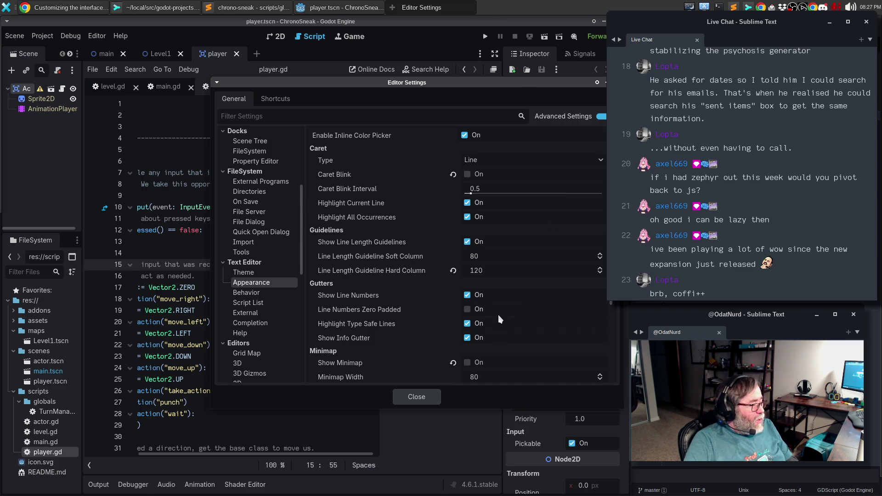
pyautogui.scroll(-2, 501, 317)
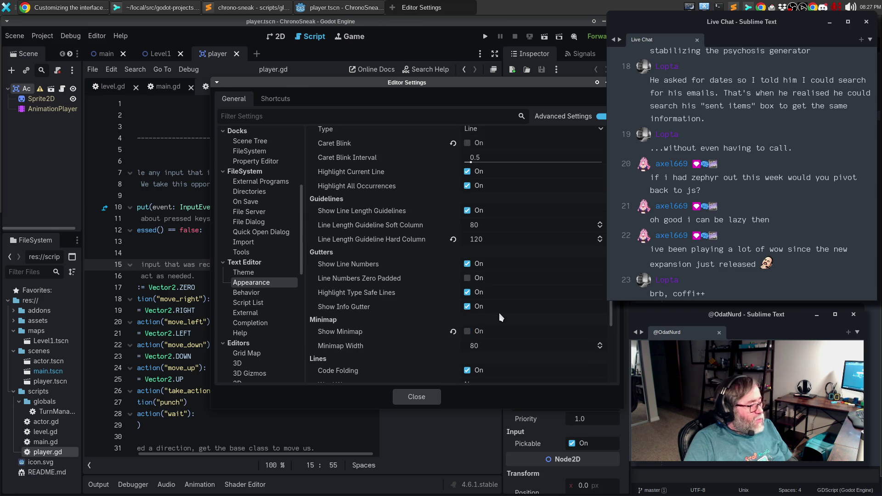
pyautogui.scroll(-5, 509, 313)
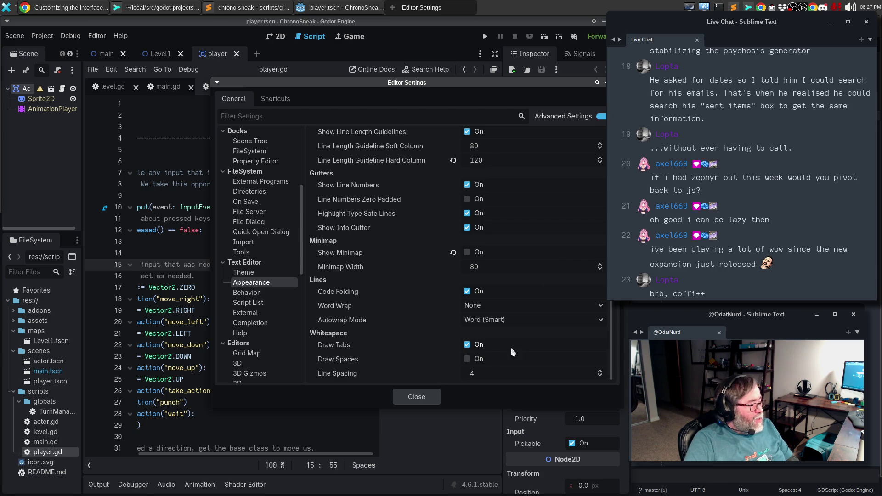
pyautogui.click(250, 297)
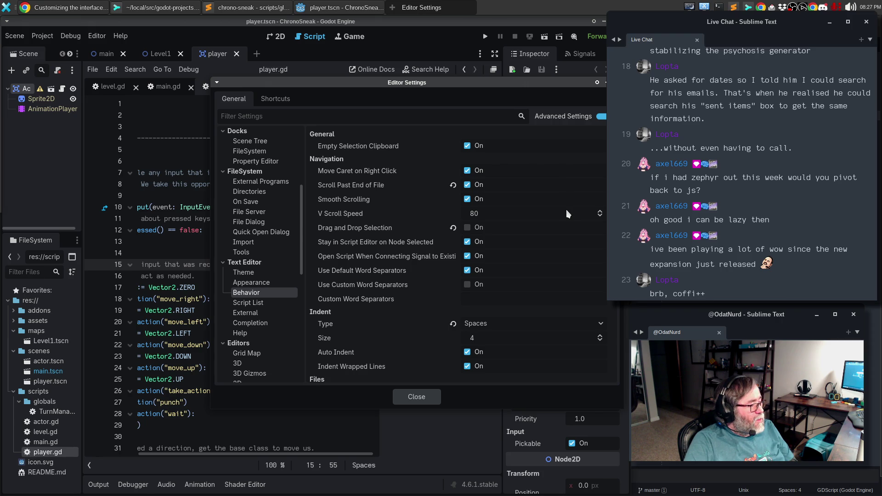
# - Browse the Script List, External, Completion and Help text editor settings
pyautogui.scroll(-1, 569, 213)
pyautogui.scroll(-2, 569, 212)
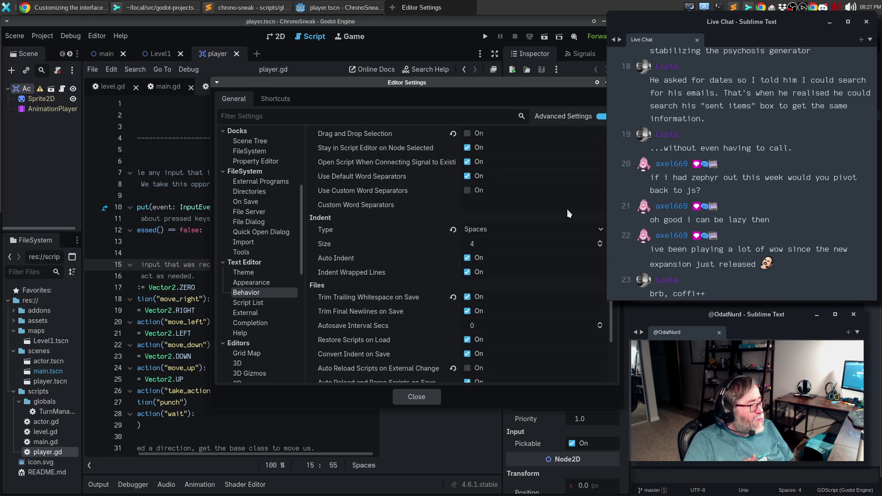
pyautogui.scroll(-1, 569, 209)
pyautogui.scroll(-1, 569, 209)
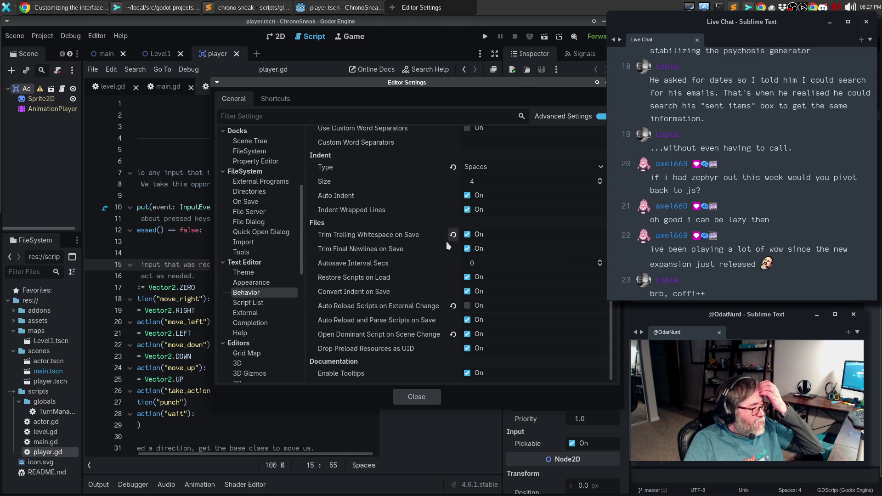
pyautogui.click(255, 304)
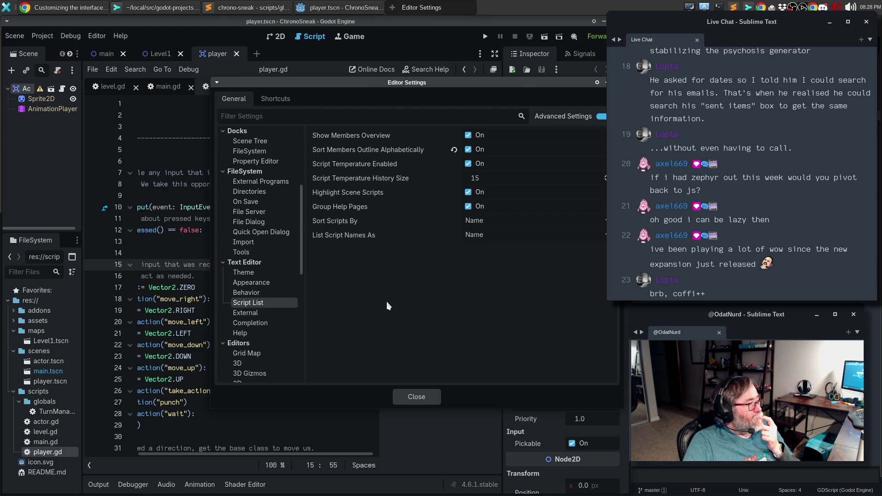
pyautogui.click(263, 313)
pyautogui.click(257, 323)
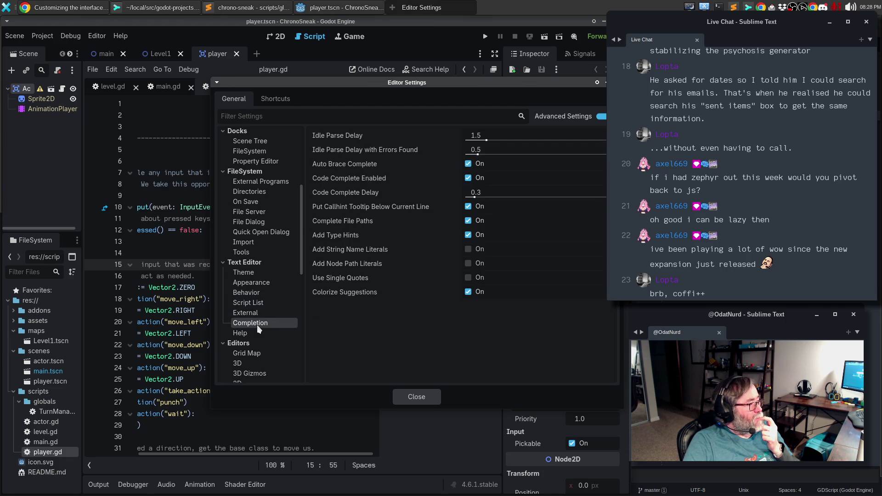
pyautogui.click(249, 334)
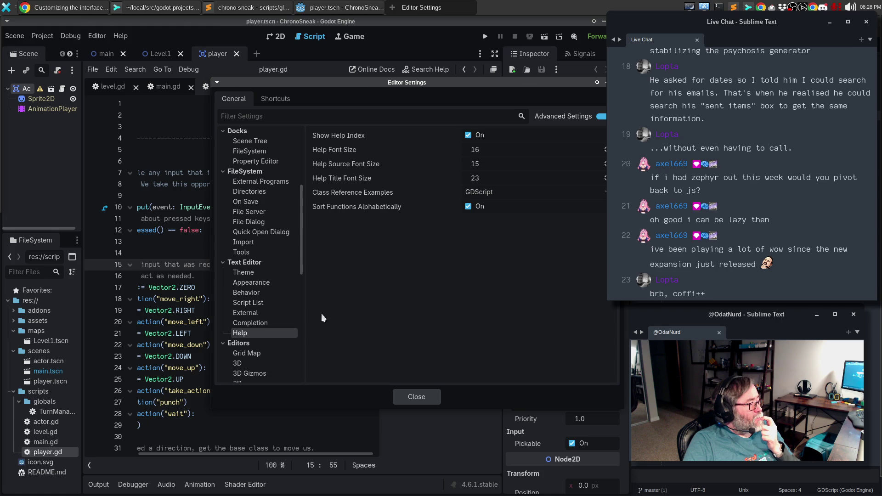
# - Bring the Chrome 'Customizing the interface' docs page back to the front
pyautogui.scroll(-7, 287, 307)
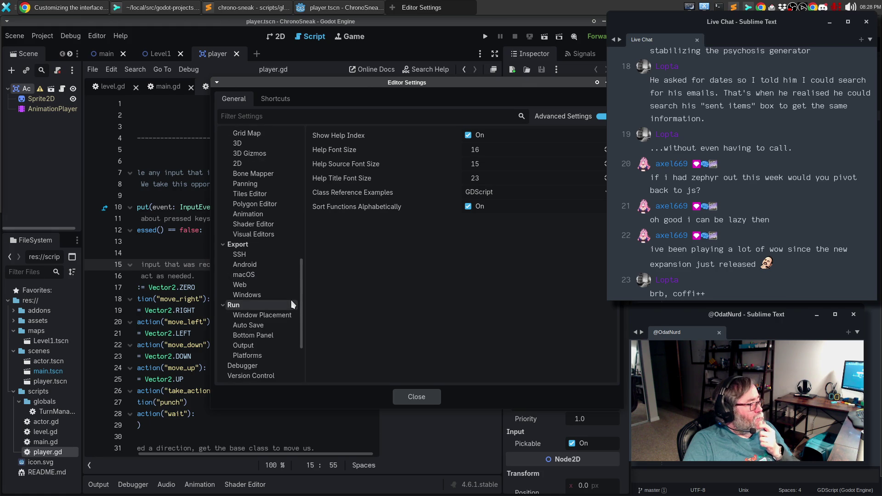
pyautogui.scroll(-4, 291, 300)
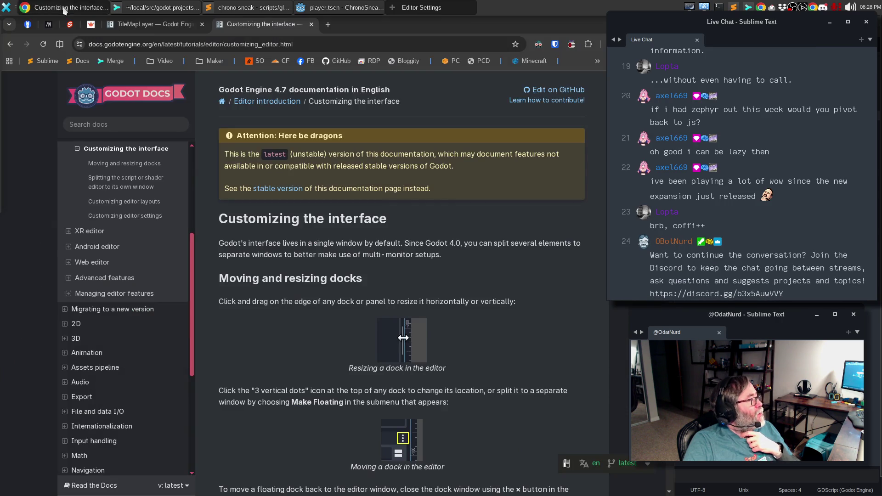
pyautogui.click(65, 10)
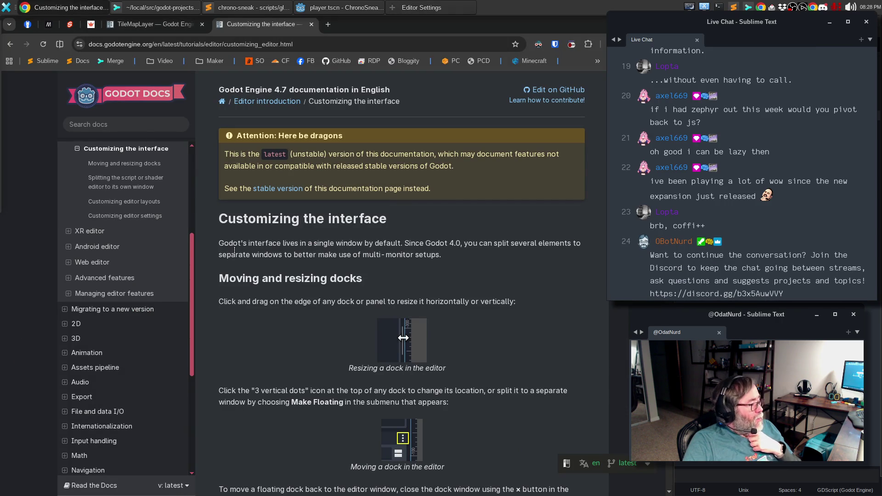
# - Go back to the Google results and open the Reddit thread 'Hide scrip editor side bar : r/godot'
pyautogui.scroll(-4, 294, 299)
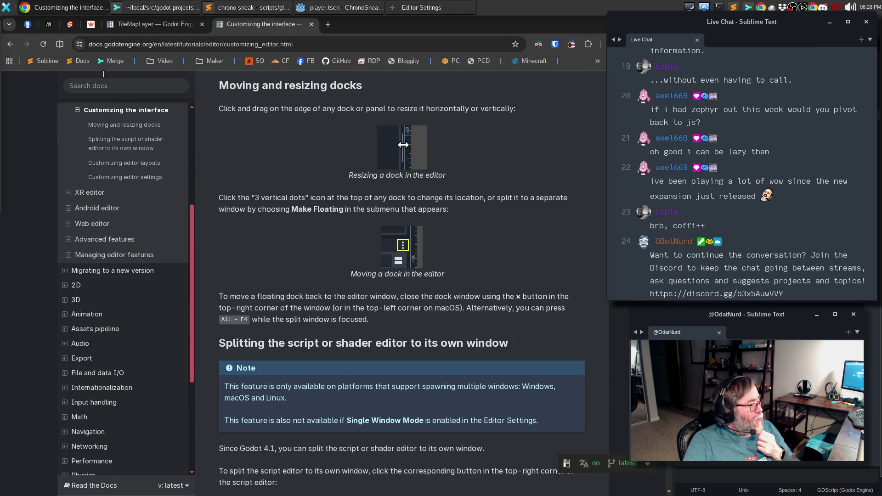
pyautogui.click(9, 45)
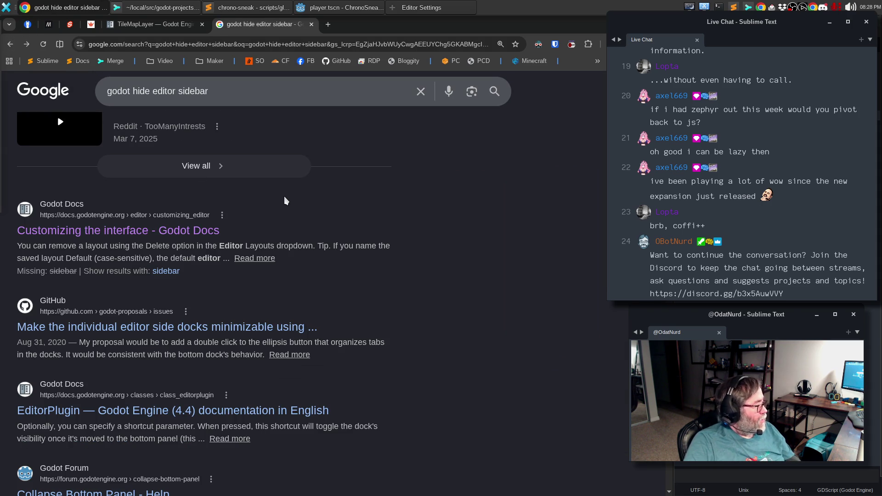
pyautogui.scroll(6, 295, 208)
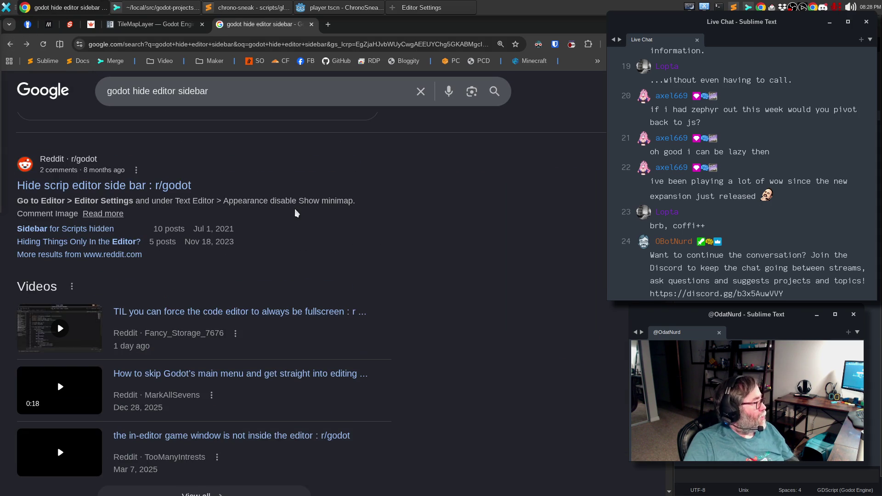
pyautogui.scroll(-11, 294, 209)
pyautogui.scroll(6, 297, 214)
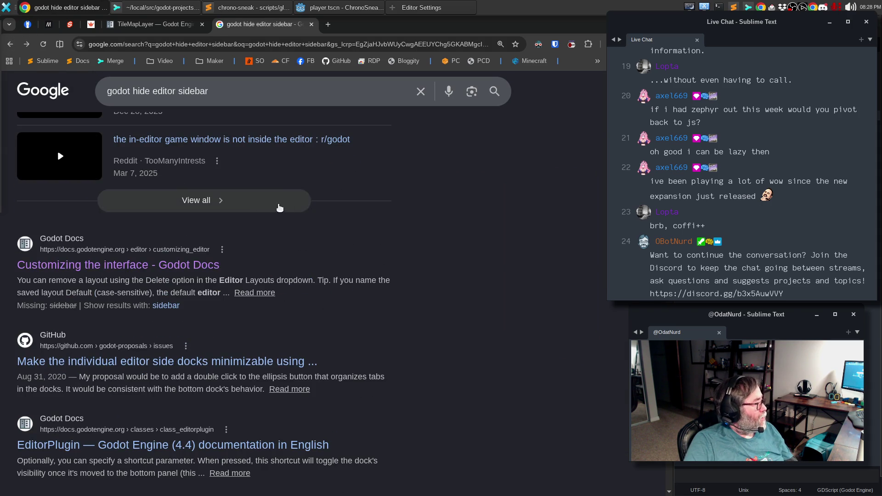
pyautogui.scroll(4, 193, 269)
pyautogui.scroll(-1, 193, 269)
pyautogui.scroll(-4, 193, 269)
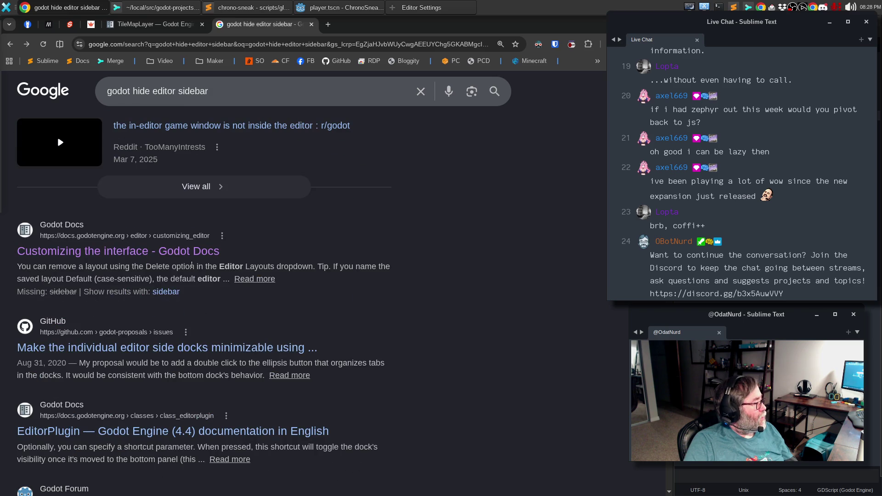
pyautogui.scroll(9, 167, 244)
pyautogui.click(167, 217)
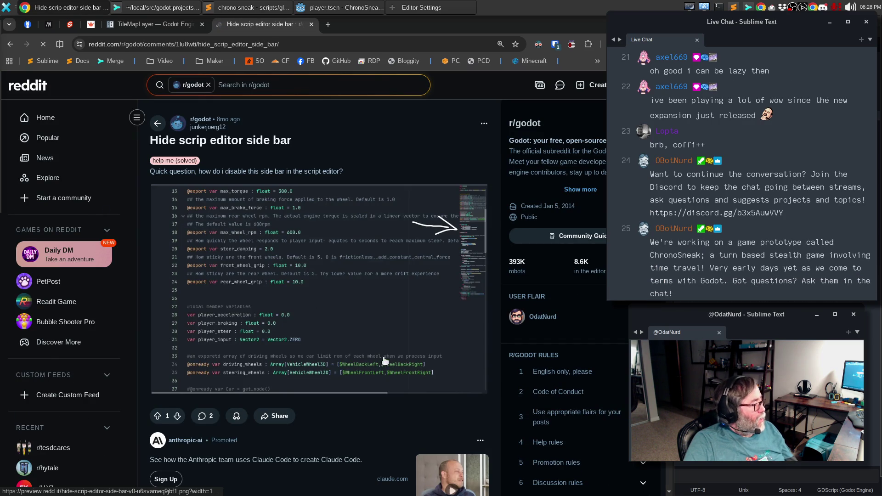
# - Read the Reddit comments suggesting disabling Show minimap, then go back to the Google results
pyautogui.scroll(-5, 386, 354)
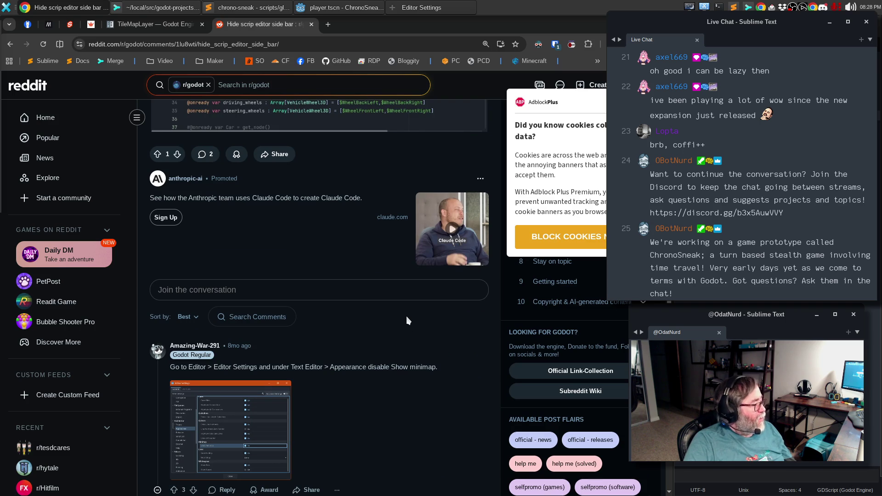
pyautogui.scroll(-1, 390, 320)
pyautogui.scroll(-3, 388, 318)
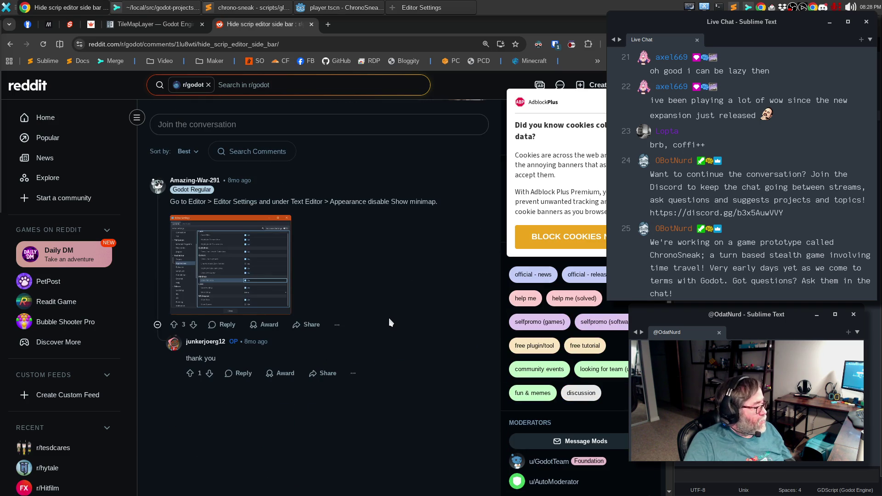
pyautogui.click(17, 48)
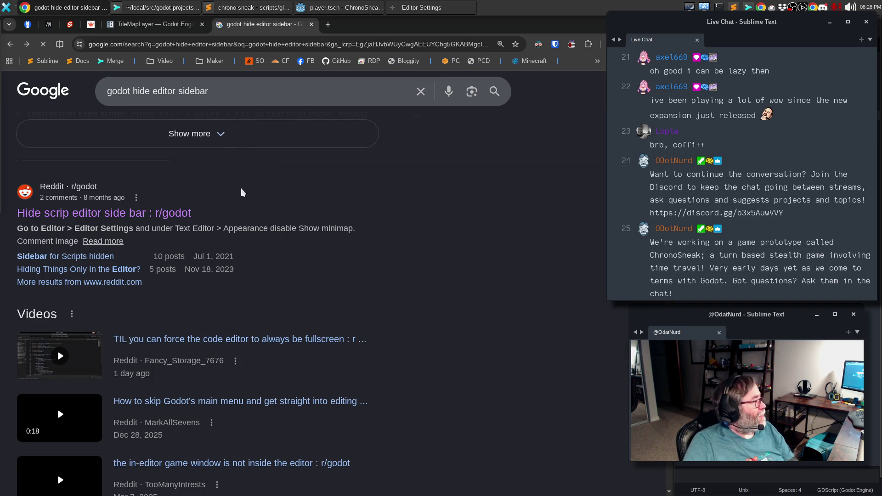
# - Refine the Google search to 'godot hide editor symbol sidebar'
pyautogui.doubleClick(192, 92)
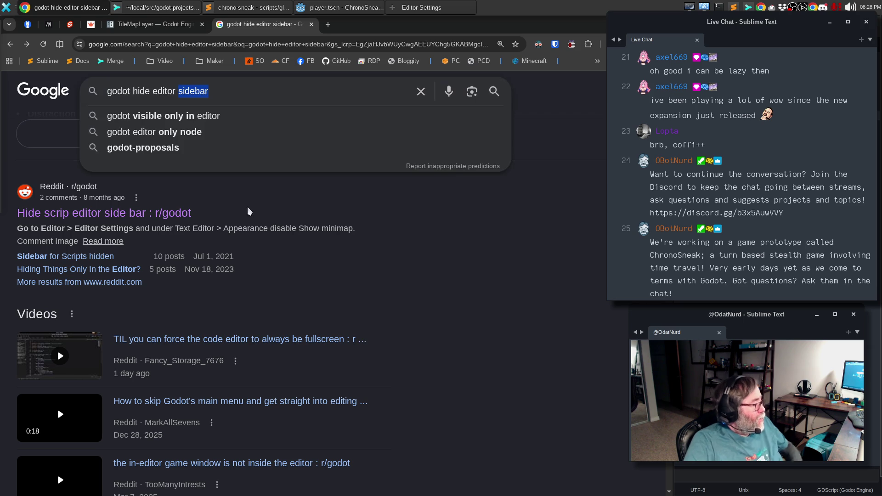
pyautogui.write('symbol')
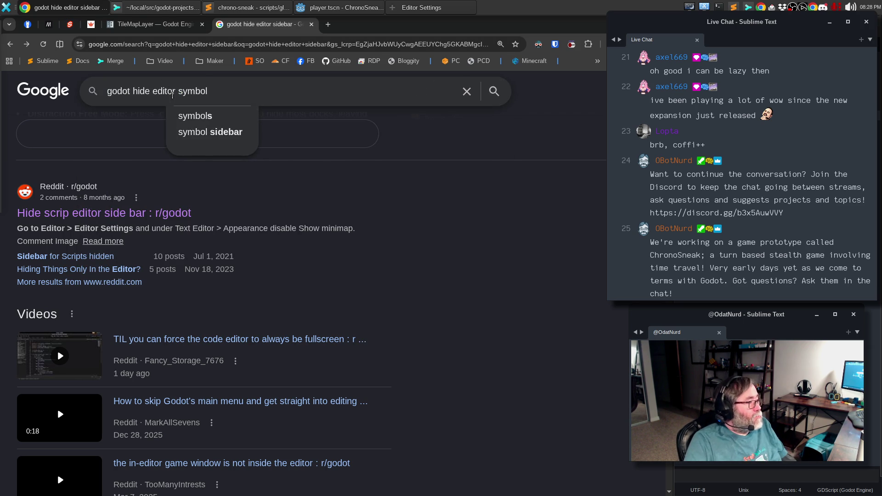
pyautogui.click(200, 133)
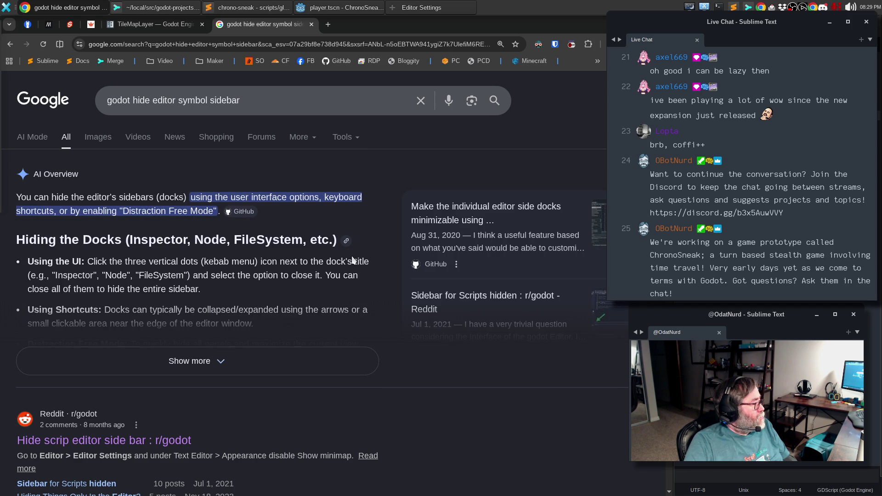
# - Glance at the Facebook post about node visibility icons, then return to the results
pyautogui.scroll(-3, 291, 300)
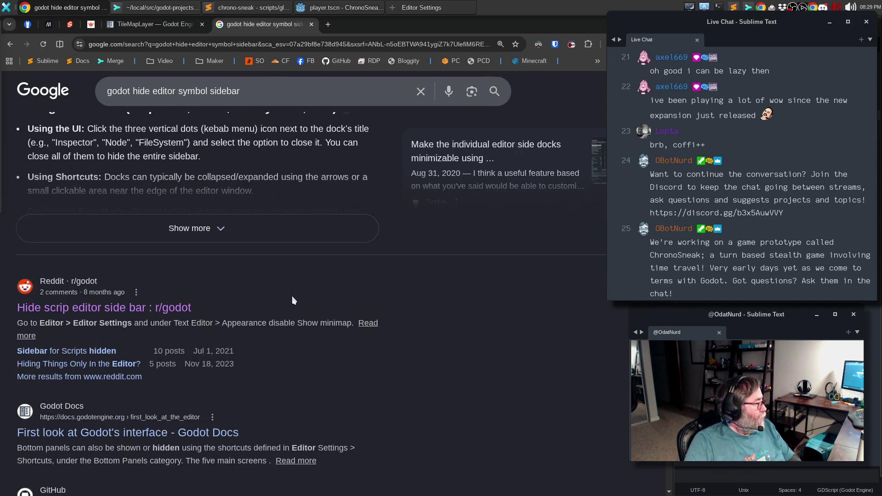
pyautogui.scroll(-4, 294, 300)
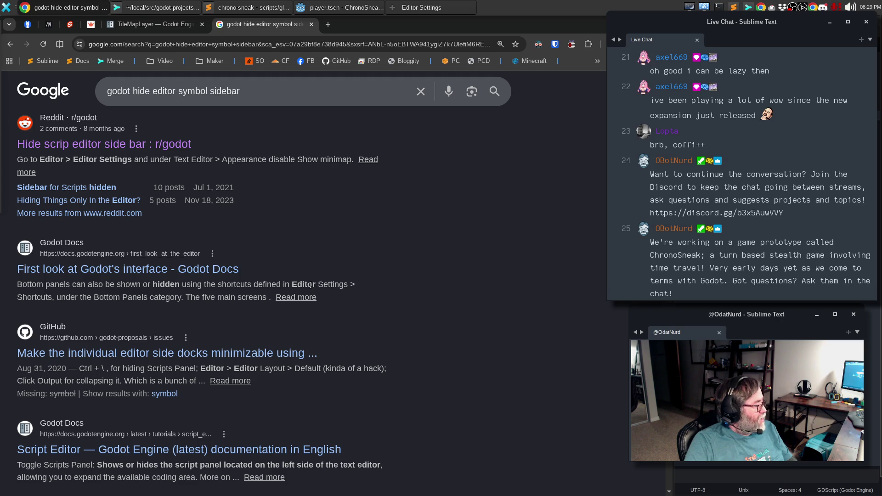
pyautogui.scroll(-4, 317, 288)
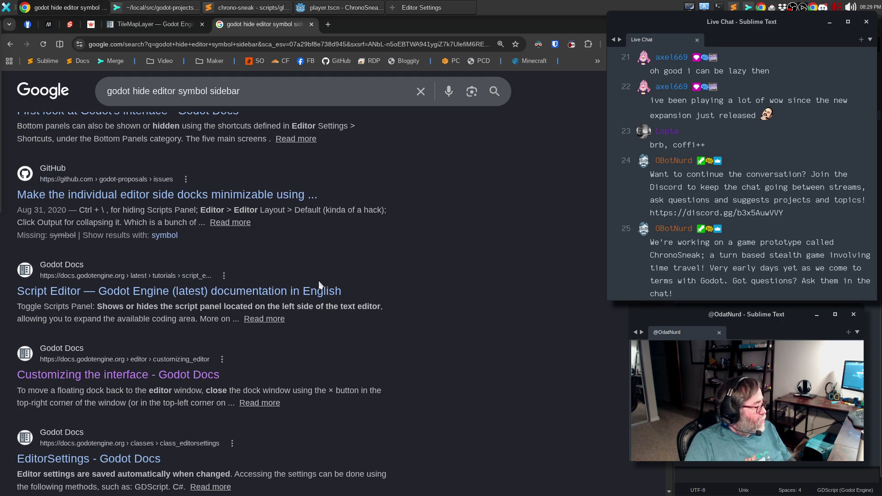
pyautogui.scroll(-4, 323, 288)
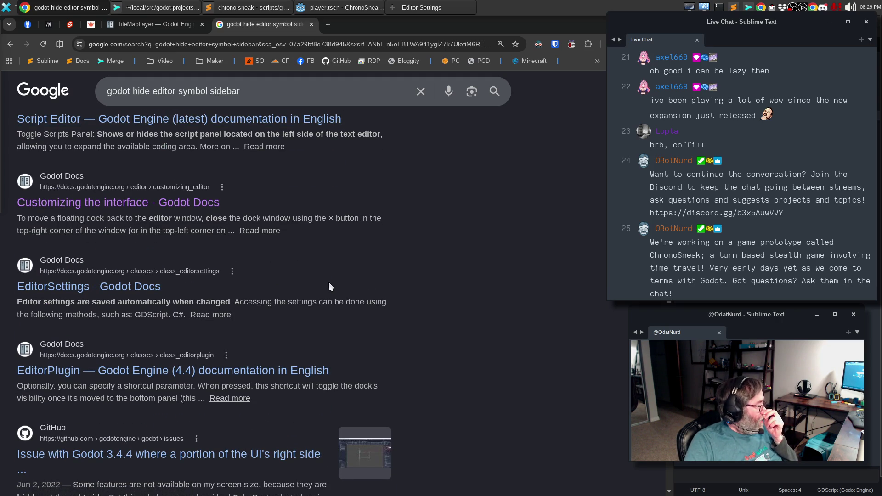
pyautogui.scroll(-9, 329, 286)
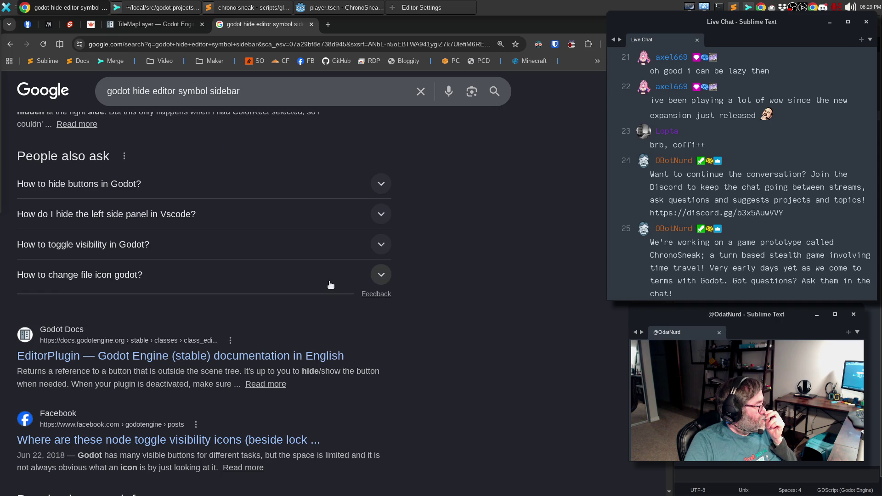
pyautogui.scroll(-3, 331, 285)
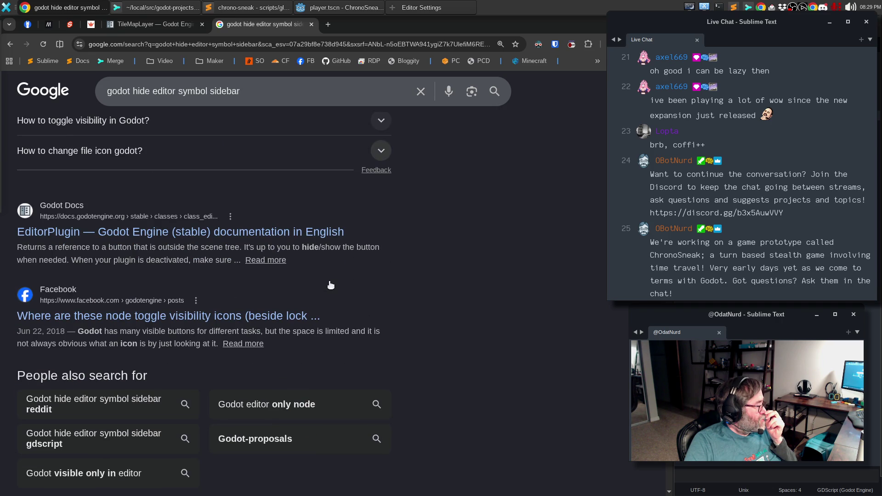
pyautogui.click(193, 315)
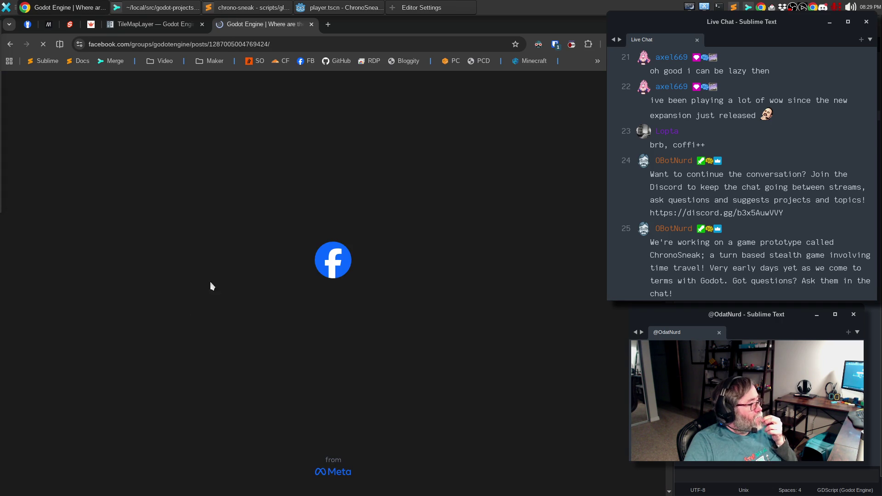
pyautogui.click(10, 44)
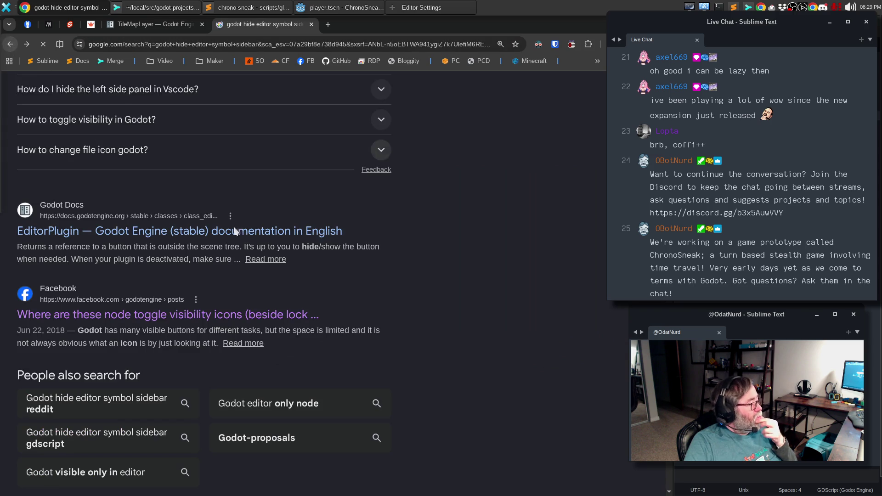
pyautogui.scroll(-3, 286, 283)
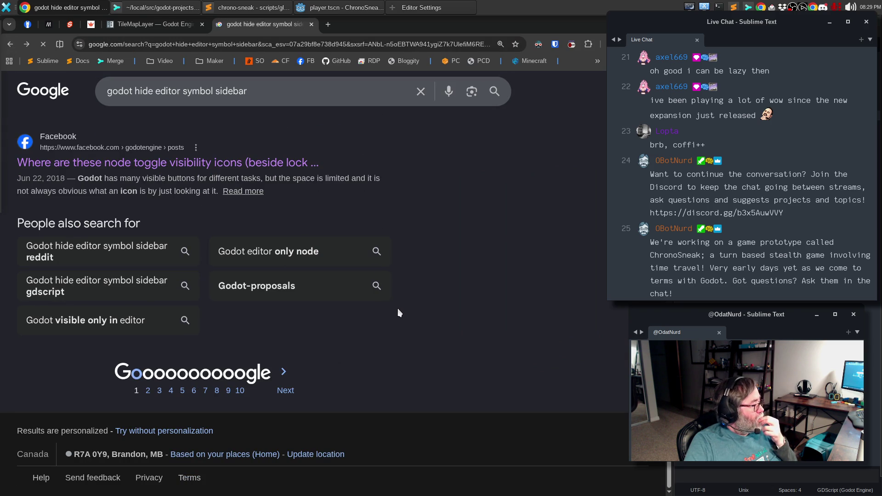
pyautogui.click(248, 7)
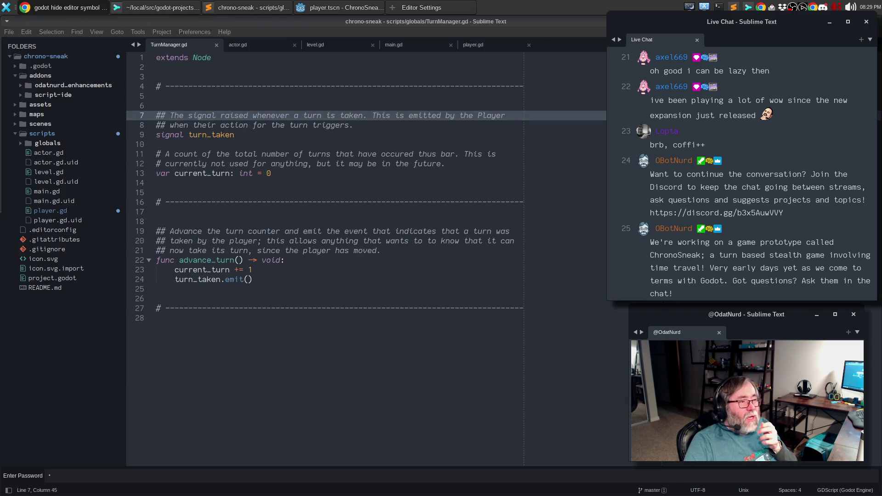
# - Close Editor Settings in Godot and toggle the sort order of the script's method list
pyautogui.click(342, 8)
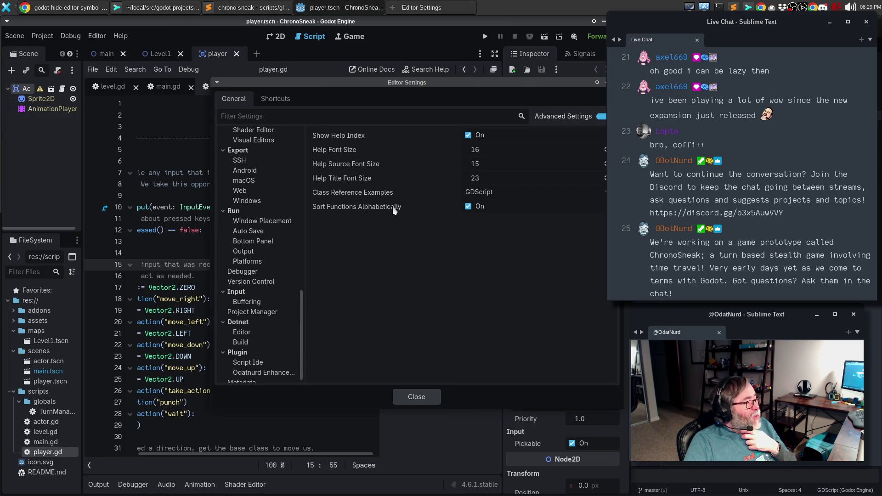
pyautogui.click(417, 397)
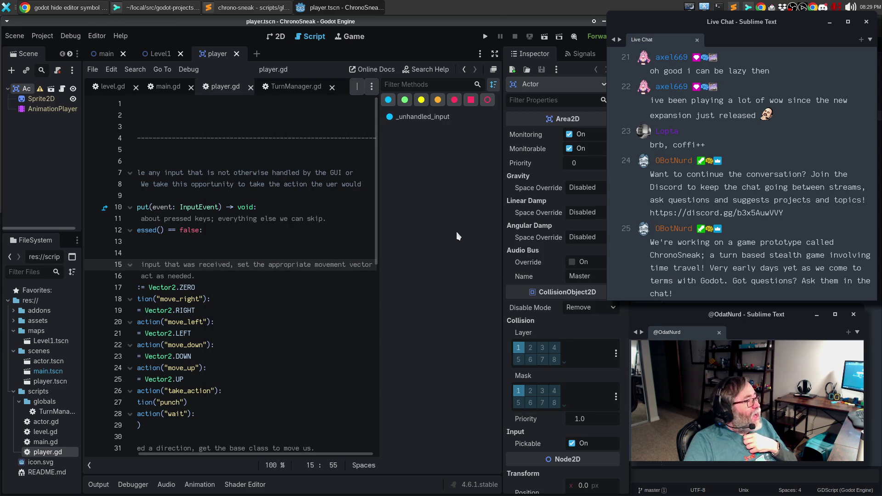
pyautogui.click(495, 80)
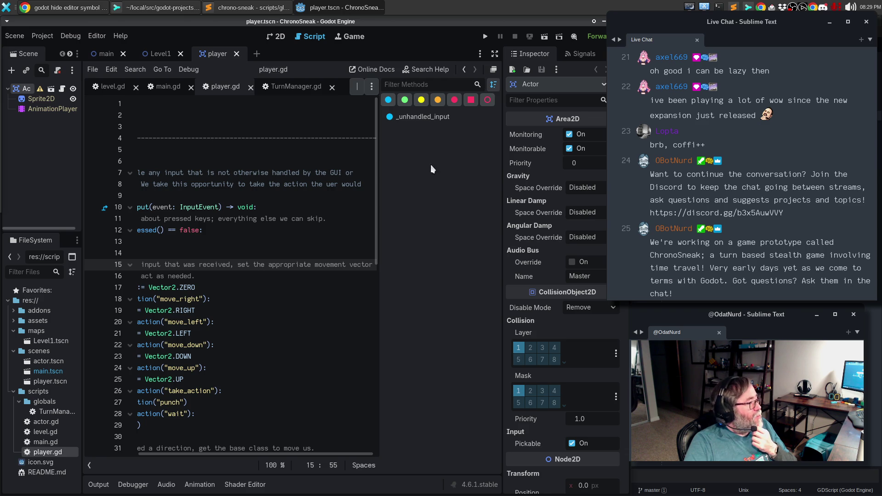
pyautogui.click(92, 36)
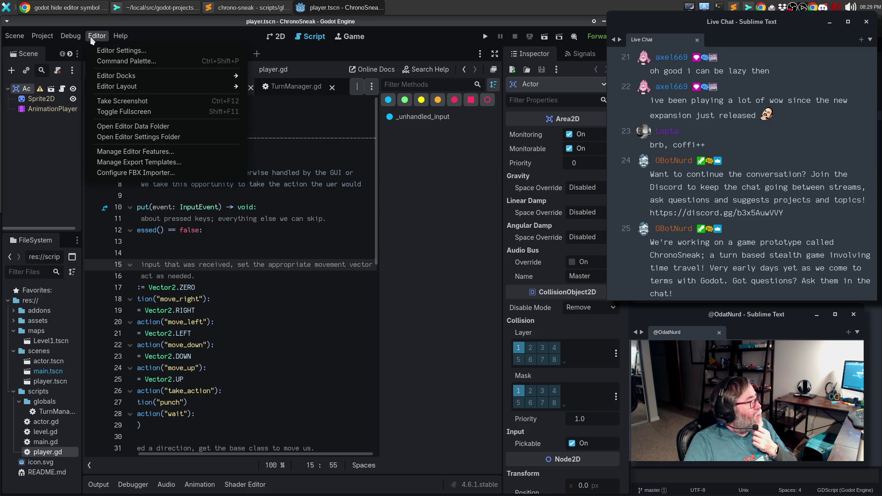
# - Open Editor Settings to Plugin > Script Ide and toggle Outline Position Right off and back on
pyautogui.click(117, 49)
pyautogui.click(284, 98)
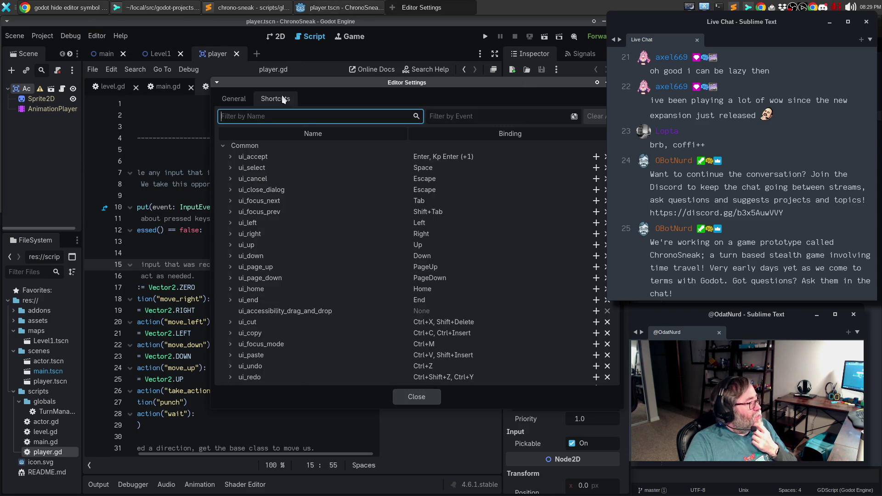
pyautogui.click(234, 99)
pyautogui.scroll(-1, 297, 286)
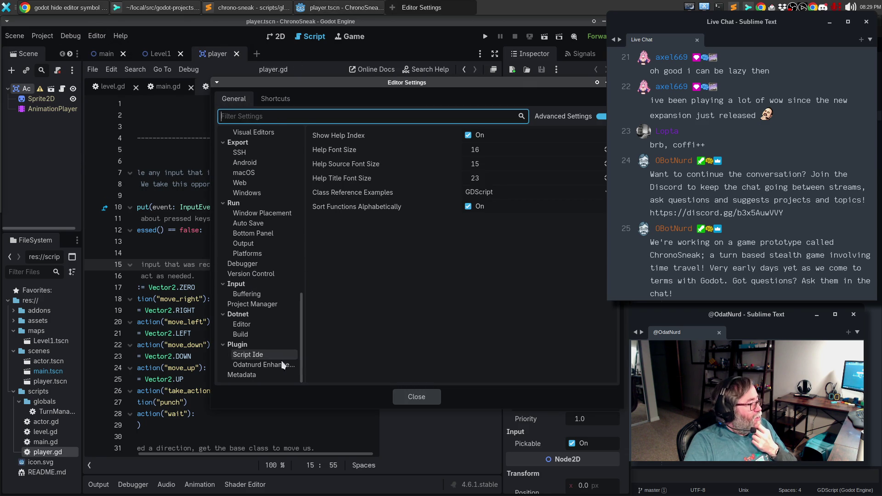
pyautogui.click(251, 352)
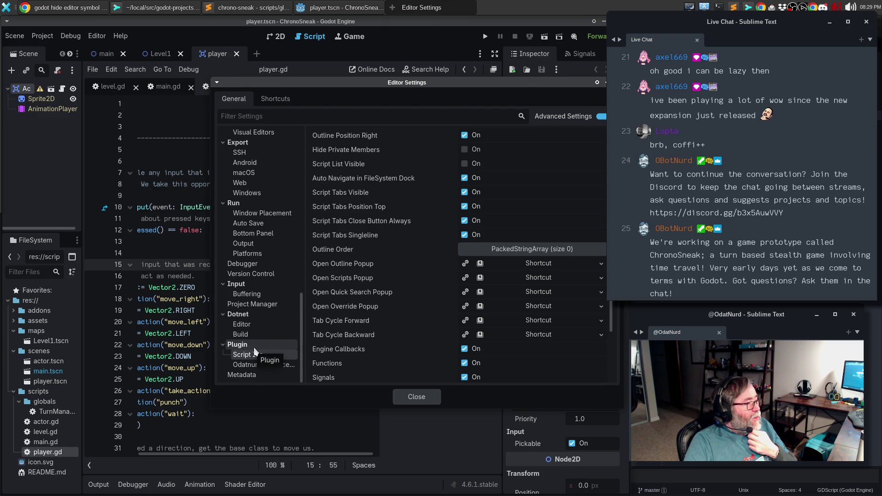
pyautogui.click(465, 136)
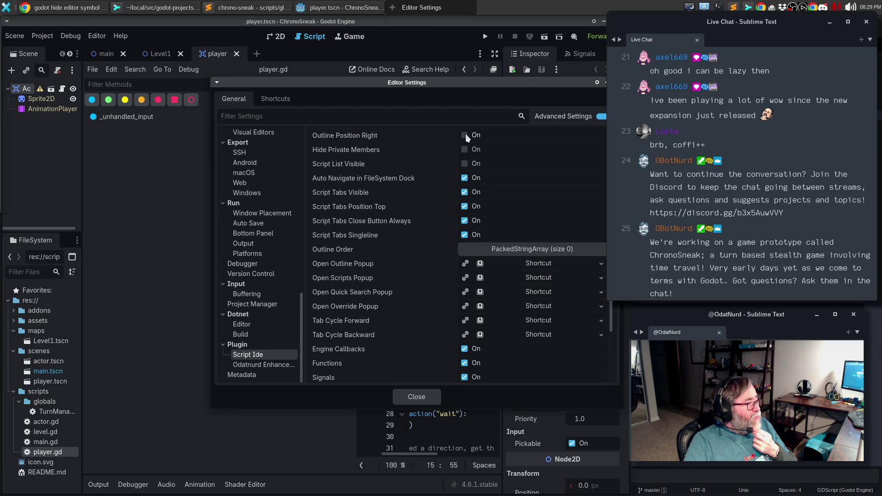
pyautogui.click(465, 135)
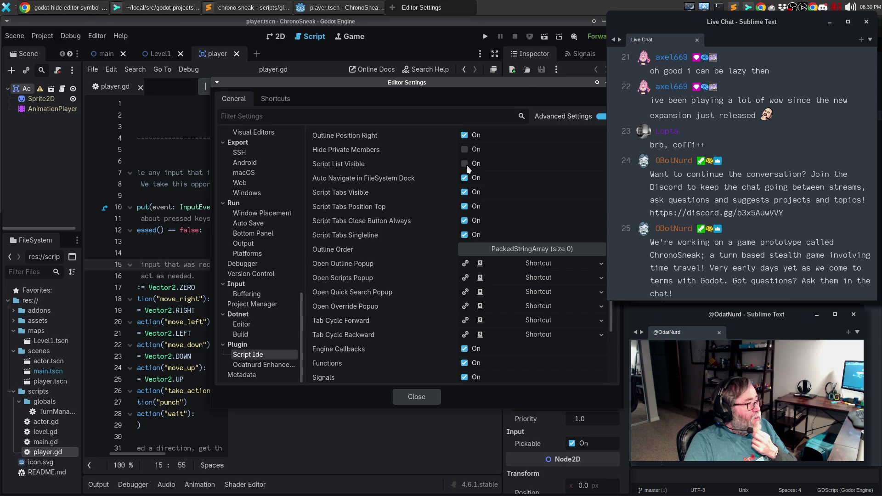
# - Toggle Script List Visible, Script Tabs Visible and Position Top, leaving tabs visible on top
pyautogui.moveTo(476, 90); pyautogui.dragTo(597, 194)
pyautogui.click(585, 267)
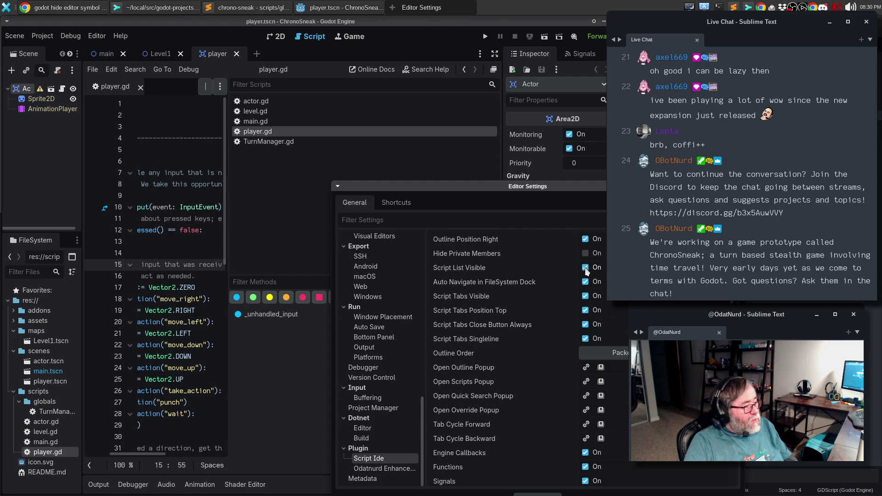
pyautogui.click(586, 267)
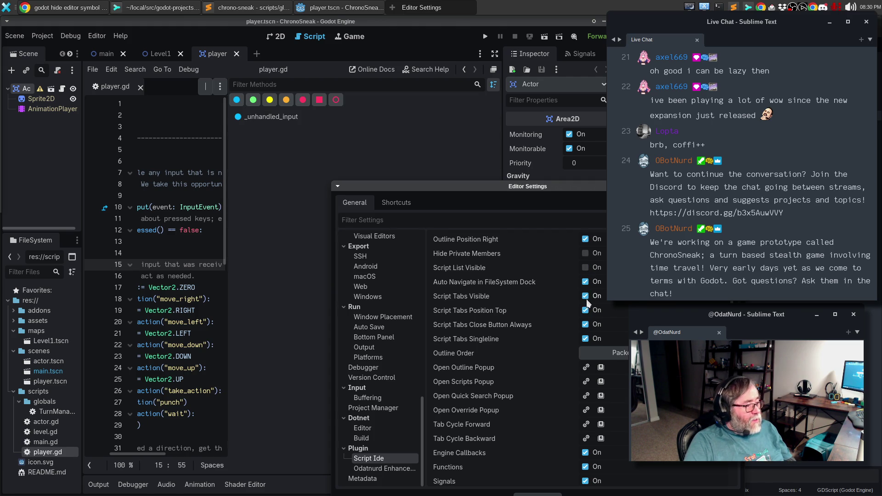
pyautogui.click(586, 296)
pyautogui.click(586, 296)
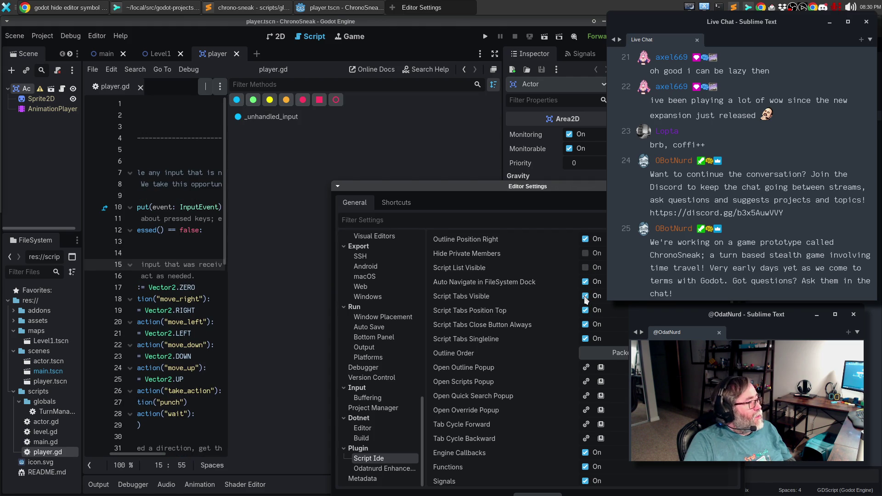
pyautogui.click(585, 296)
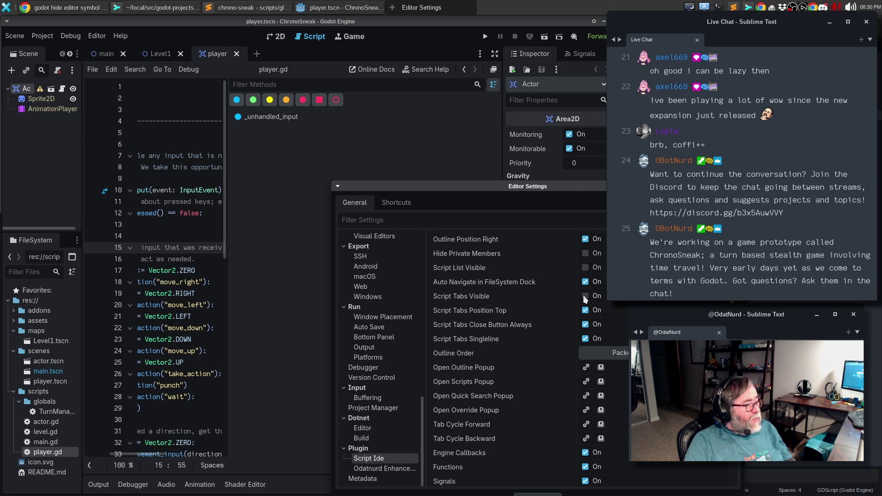
pyautogui.click(585, 296)
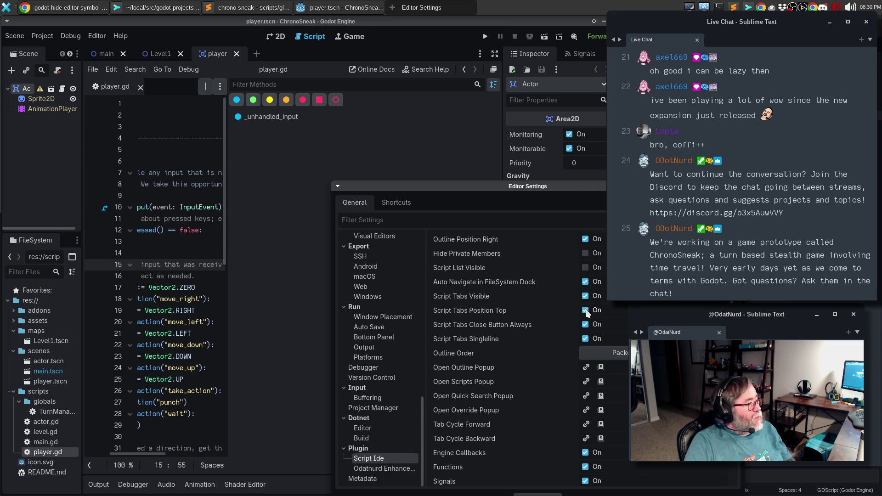
pyautogui.click(586, 311)
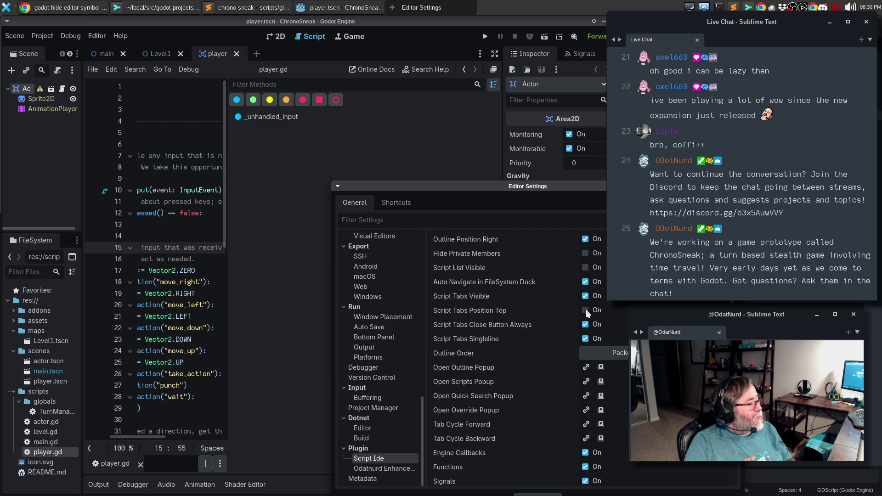
pyautogui.click(586, 309)
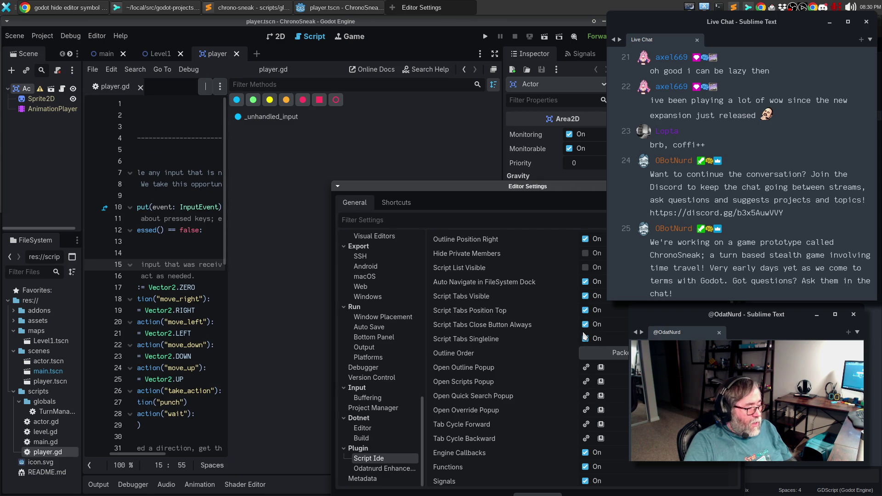
pyautogui.scroll(-3, 585, 337)
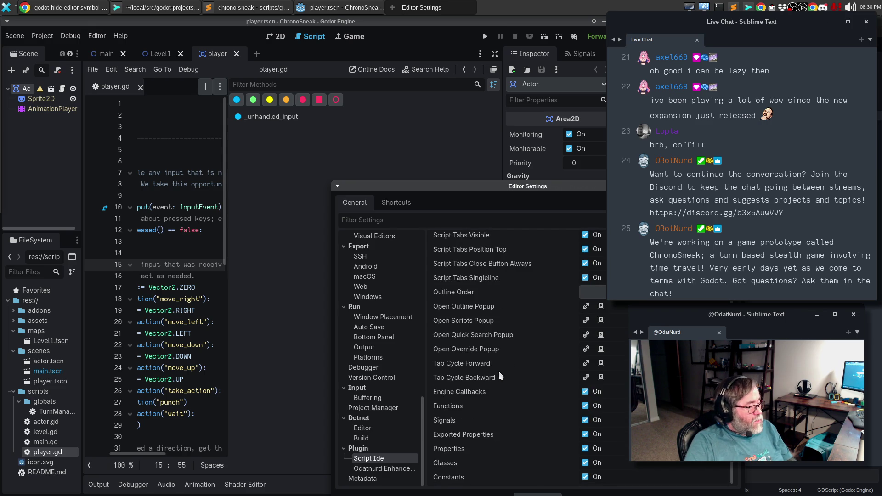
pyautogui.scroll(3, 399, 350)
pyautogui.scroll(6, 398, 351)
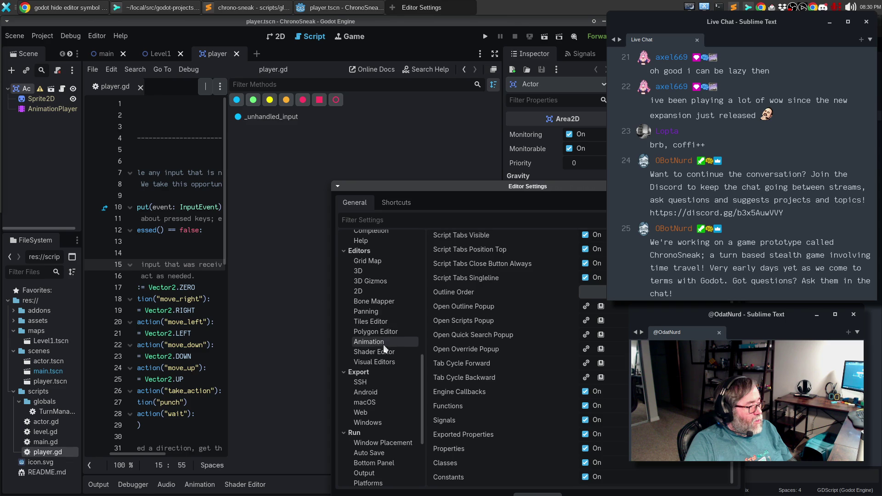
pyautogui.click(380, 362)
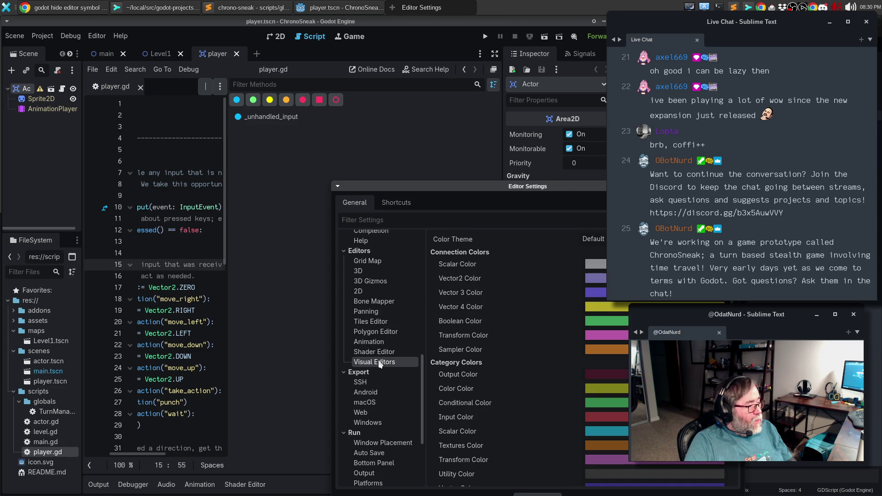
pyautogui.scroll(10, 383, 314)
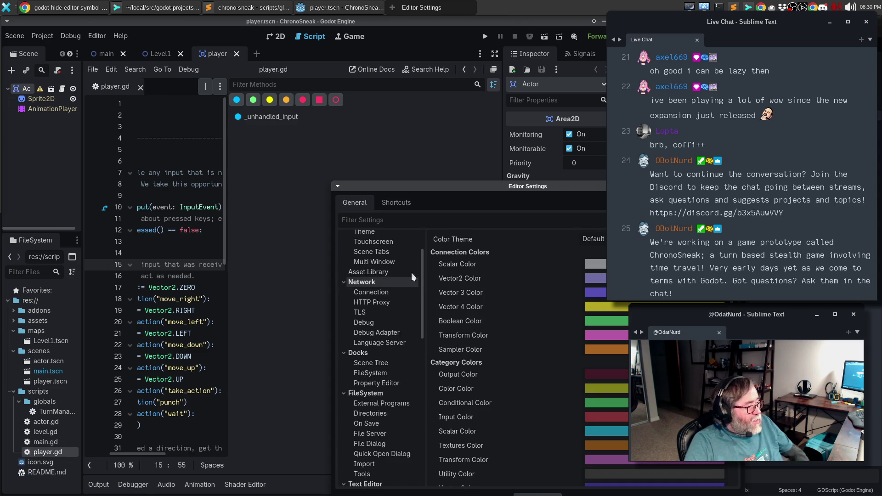
pyautogui.scroll(3, 403, 273)
pyautogui.click(390, 249)
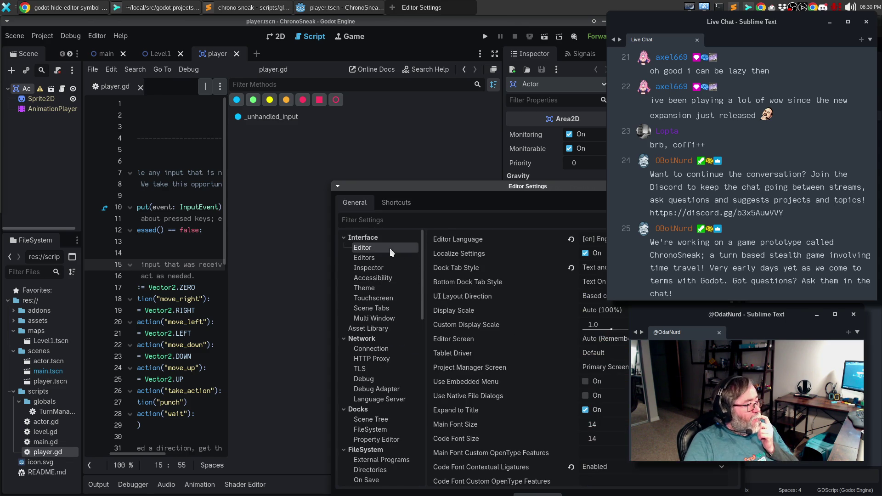
pyautogui.moveTo(525, 187); pyautogui.dragTo(387, 103)
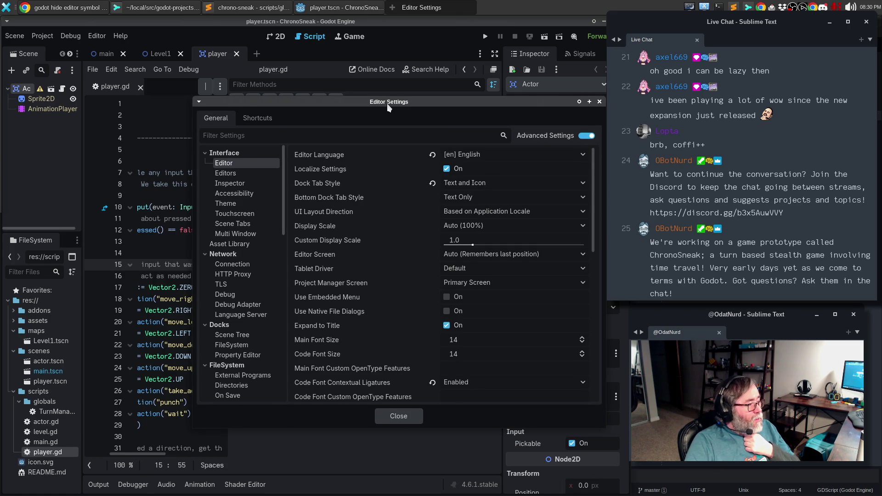
pyautogui.moveTo(408, 153)
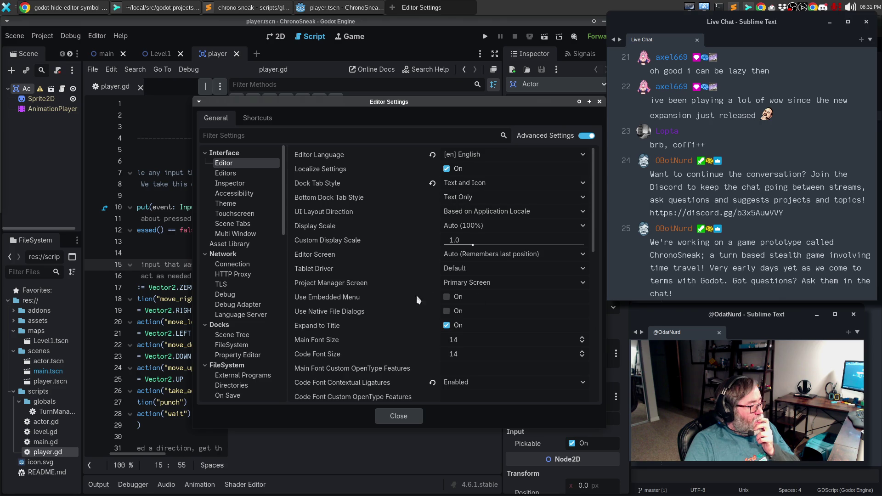
pyautogui.moveTo(408, 299)
pyautogui.moveTo(325, 331)
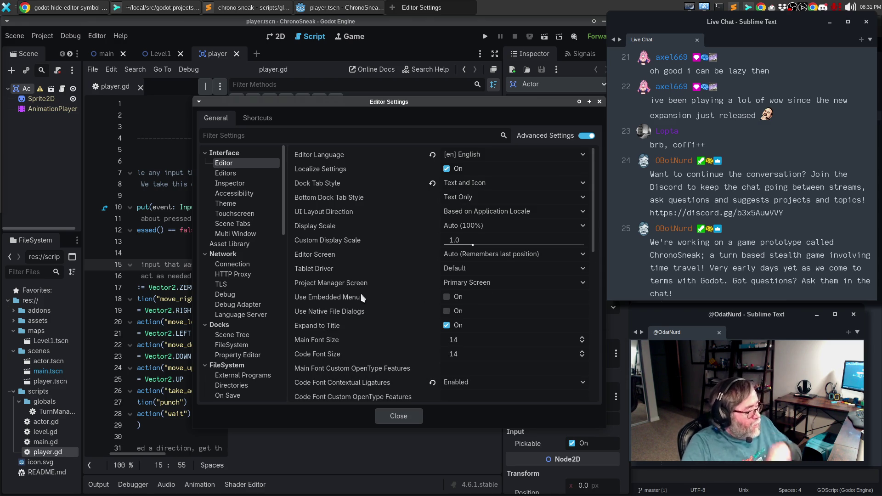
pyautogui.scroll(-2, 366, 282)
pyautogui.scroll(-9, 367, 284)
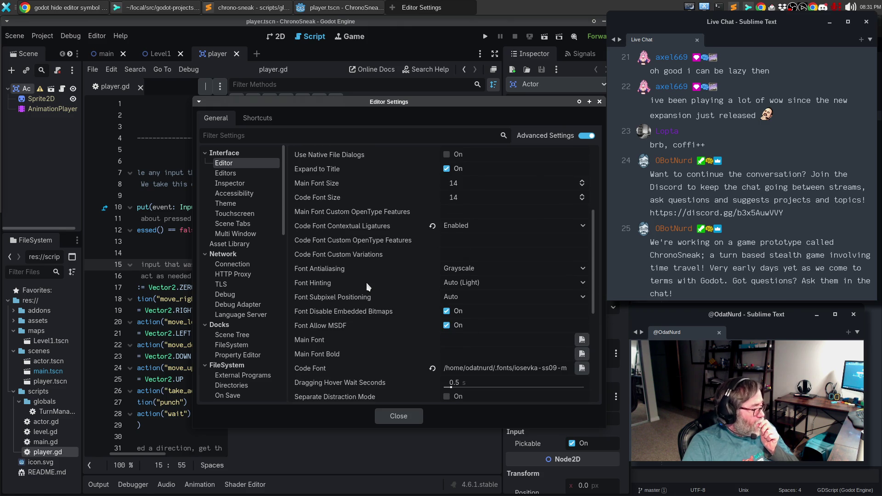
pyautogui.scroll(-2, 367, 286)
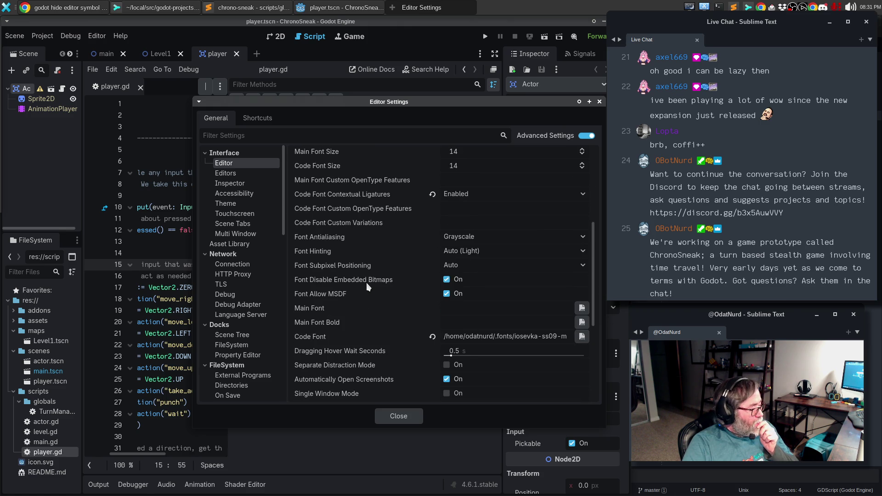
pyautogui.scroll(-2, 367, 287)
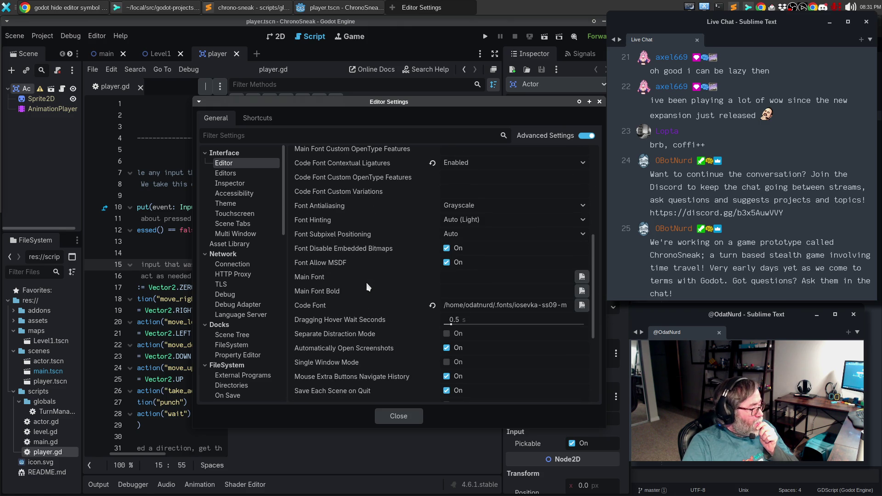
pyautogui.scroll(-2, 366, 287)
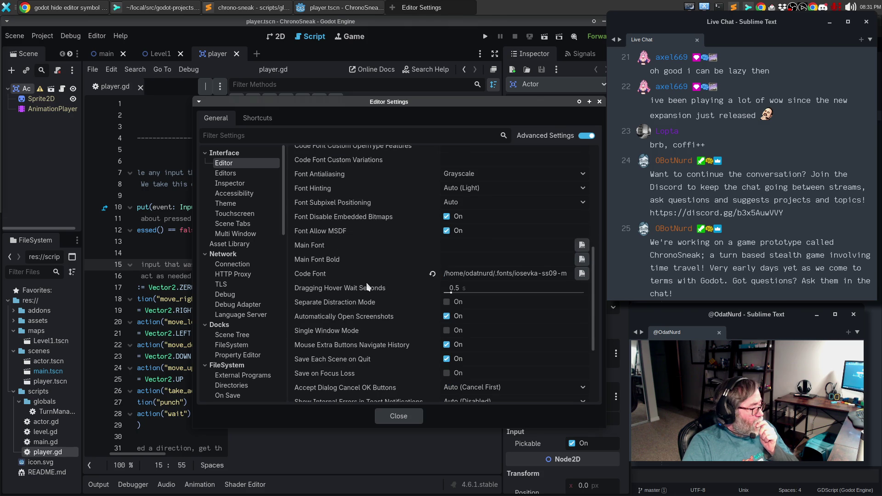
pyautogui.scroll(-2, 368, 287)
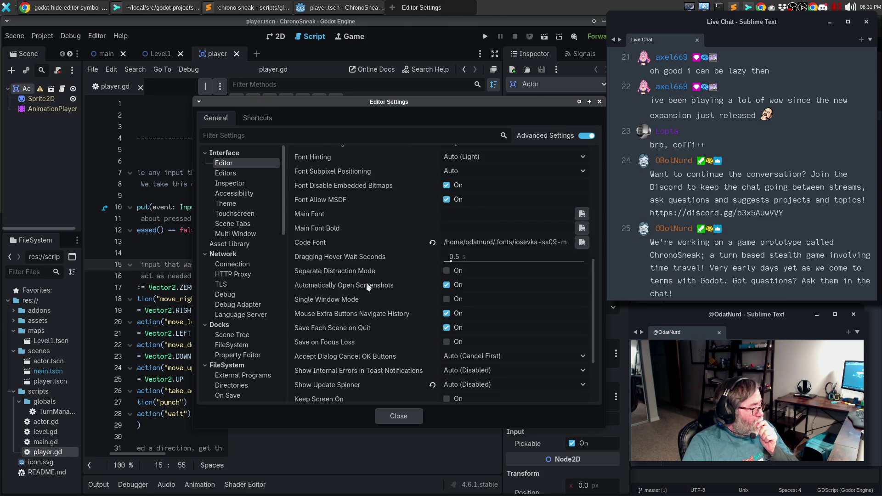
pyautogui.scroll(-2, 366, 287)
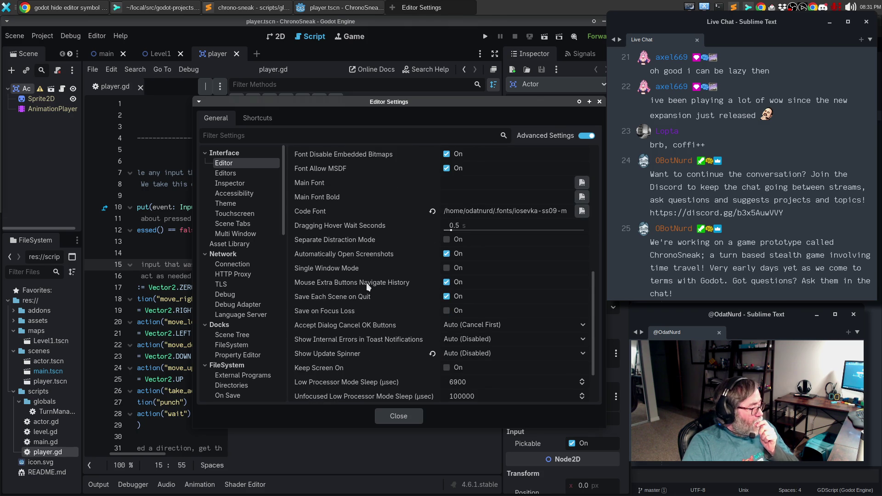
pyautogui.scroll(-4, 367, 287)
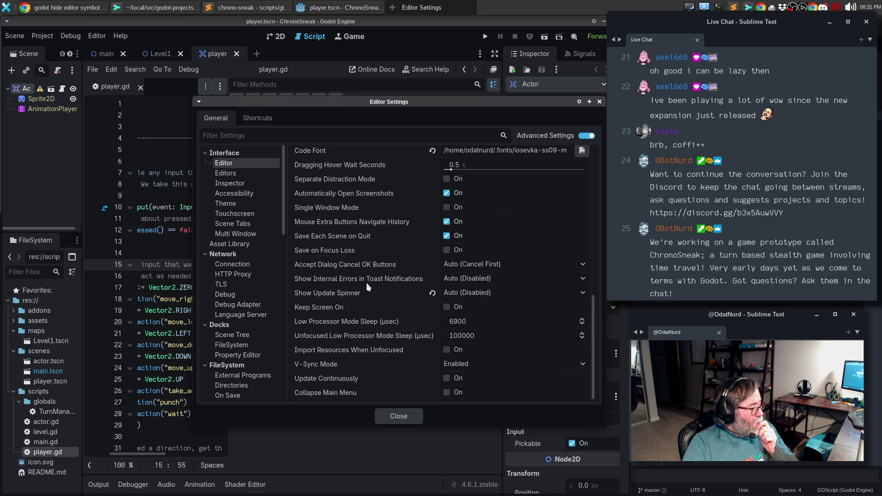
# - Browse the Editors, Inspector, Accessibility, Theme and Scene Tabs settings categories
pyautogui.click(254, 172)
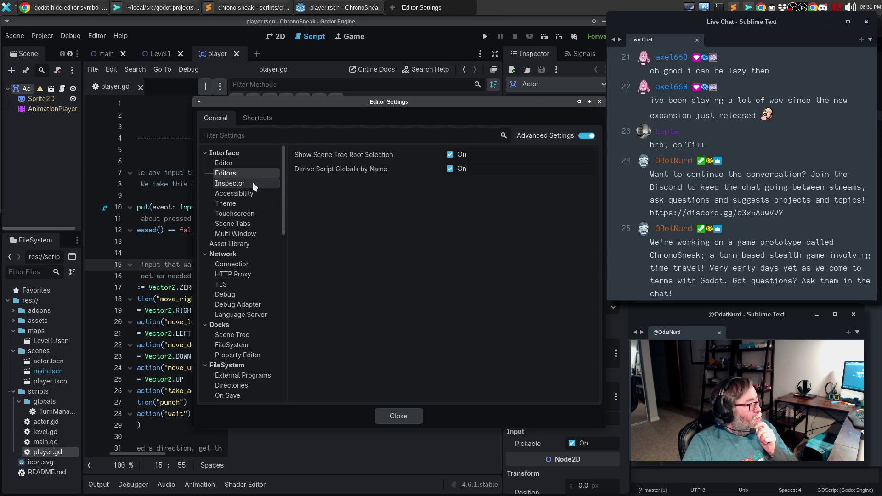
pyautogui.click(253, 183)
pyautogui.click(252, 193)
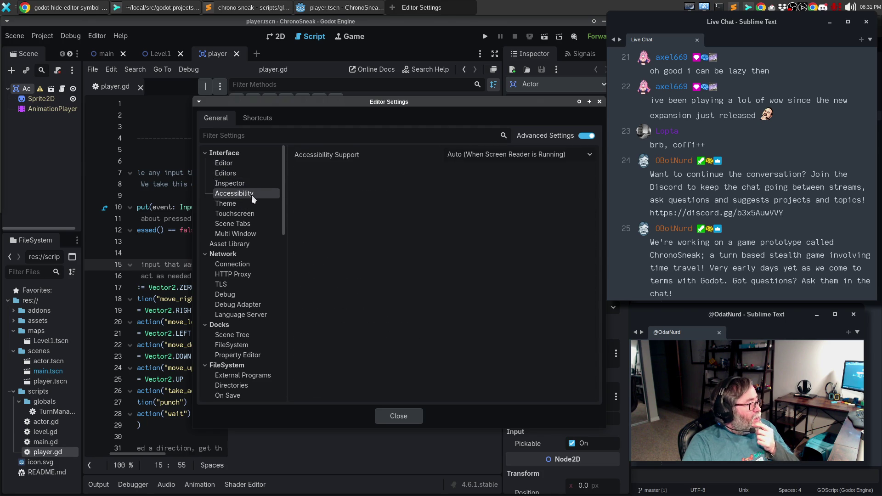
pyautogui.click(244, 205)
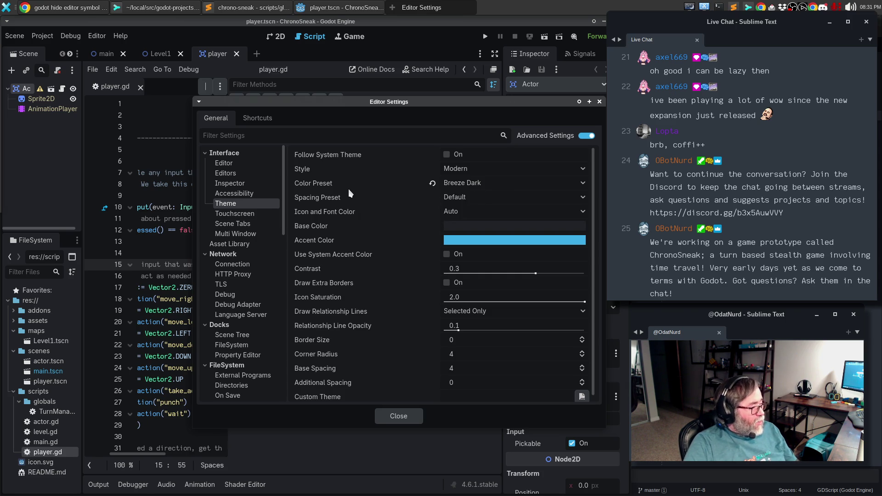
pyautogui.scroll(-1, 348, 188)
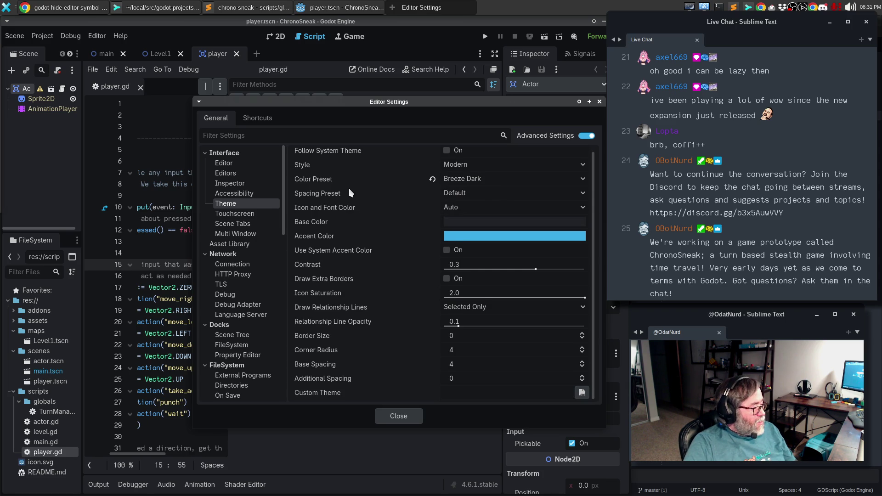
pyautogui.click(244, 224)
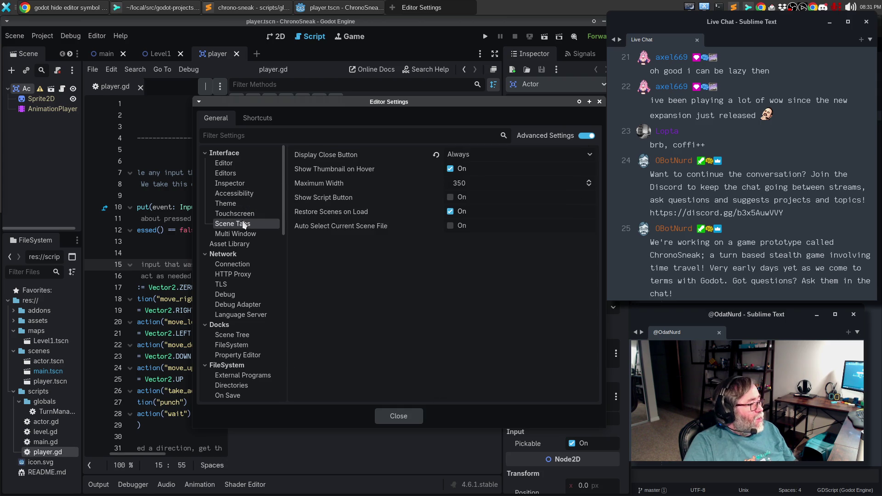
# - Toggle Scene Tabs' Show Script Button on and off, leaving it unchanged
pyautogui.click(451, 198)
pyautogui.click(451, 201)
pyautogui.click(452, 201)
pyautogui.click(451, 201)
pyautogui.click(451, 201)
pyautogui.click(452, 203)
pyautogui.click(452, 198)
pyautogui.click(451, 198)
# - Browse Multi Window and Asset Library, then the Docks Scene Tree, FileSystem and Property Editor pages
pyautogui.click(248, 233)
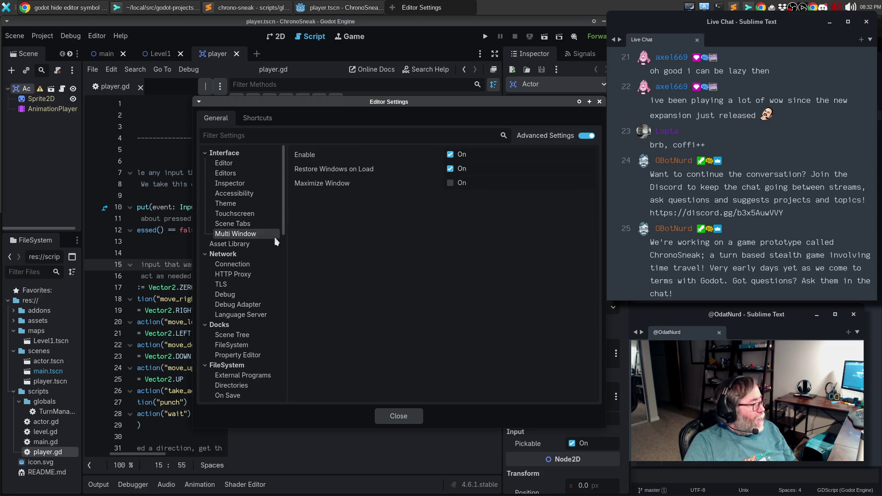
pyautogui.click(257, 243)
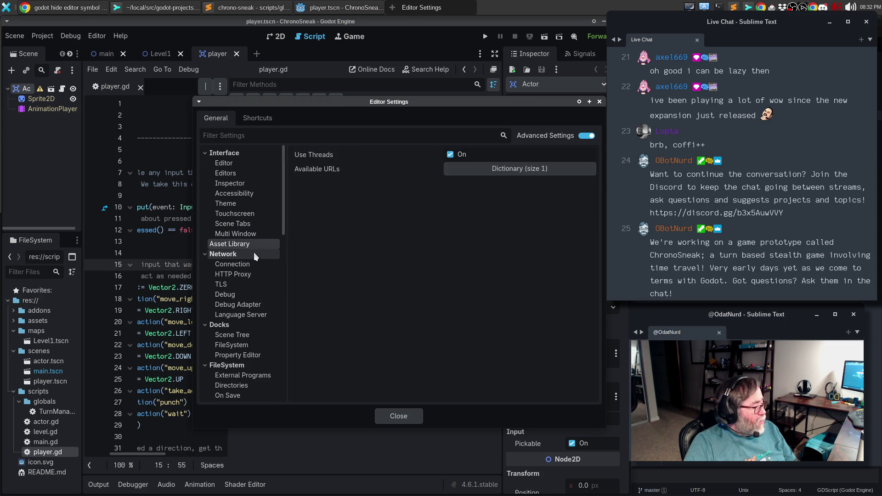
pyautogui.scroll(-3, 252, 253)
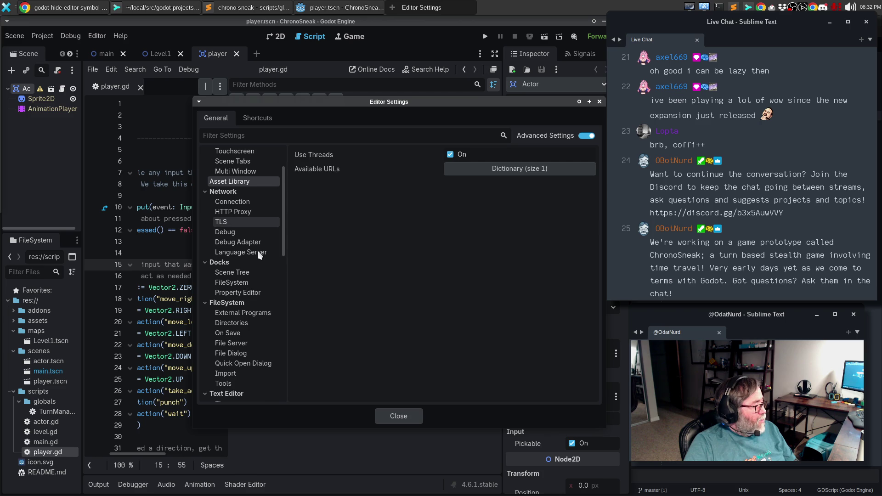
pyautogui.click(235, 265)
pyautogui.click(234, 264)
pyautogui.click(235, 272)
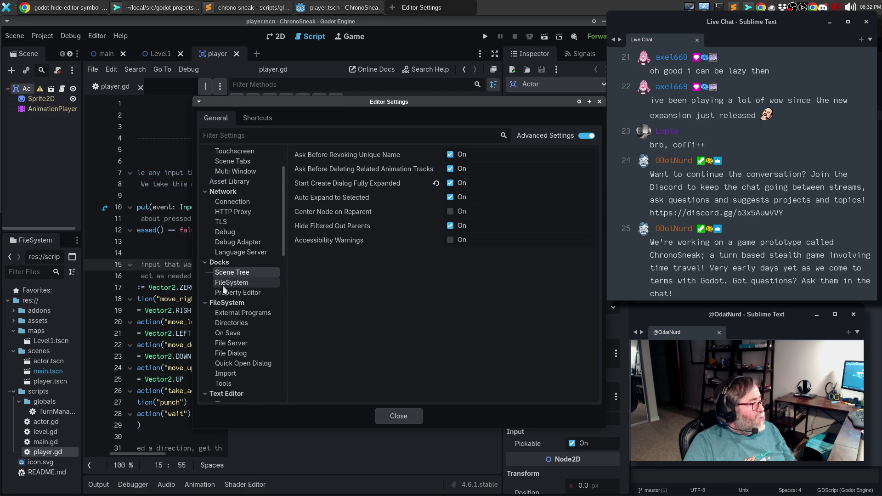
pyautogui.click(222, 283)
pyautogui.click(232, 292)
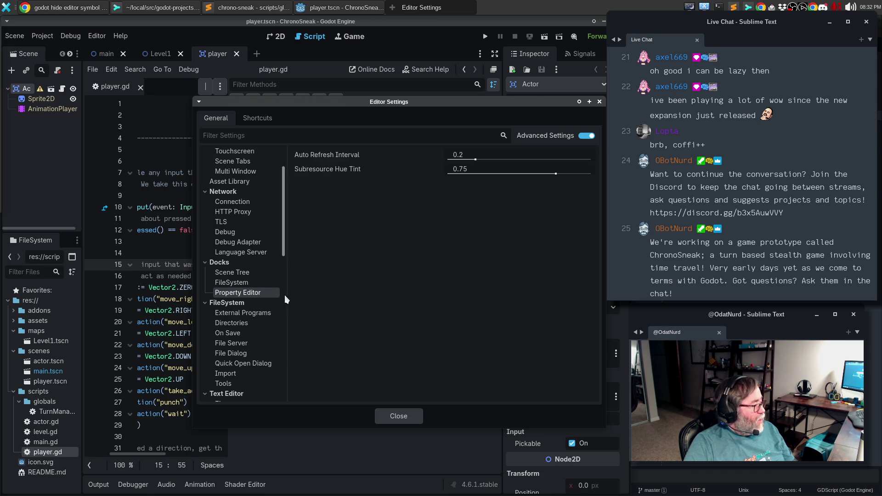
pyautogui.scroll(-3, 281, 296)
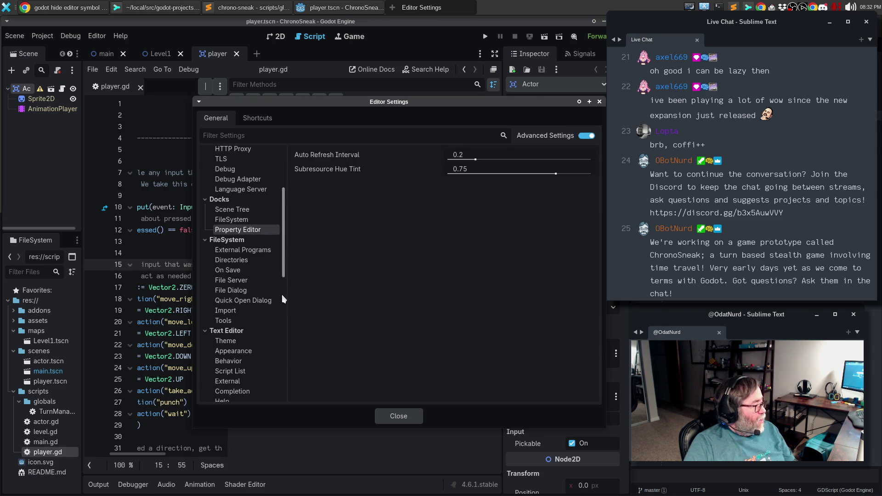
# - View Text Editor Theme and Appearance settings, then move the settings window lower right
pyautogui.click(249, 312)
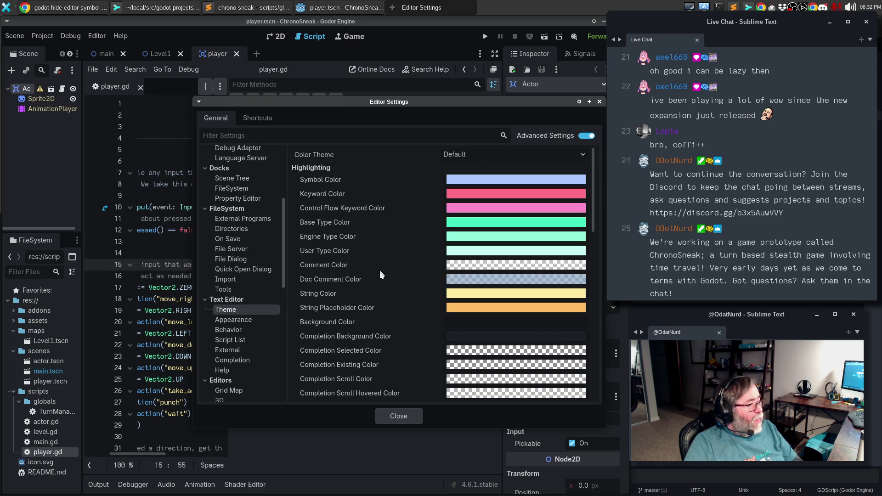
pyautogui.scroll(-10, 380, 272)
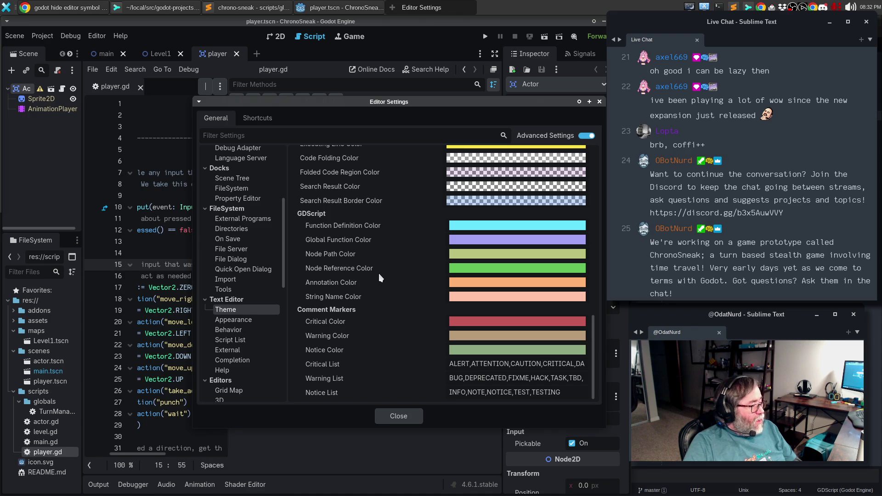
pyautogui.click(243, 320)
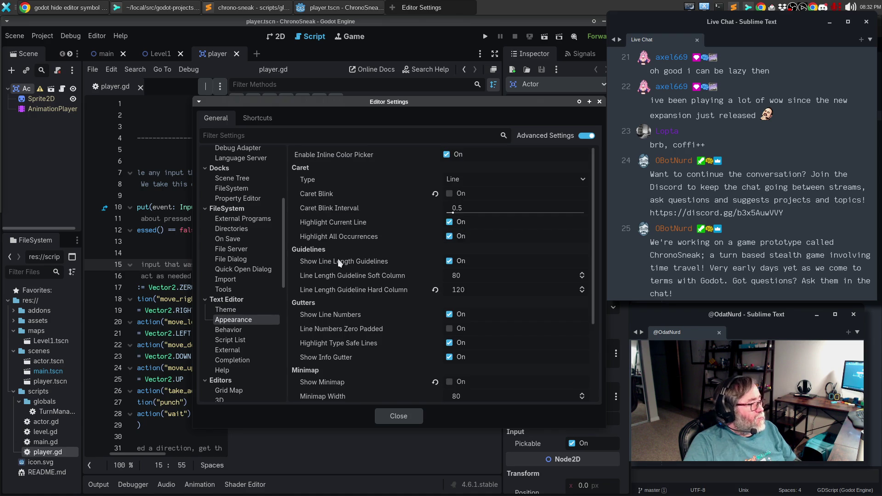
pyautogui.scroll(-5, 345, 219)
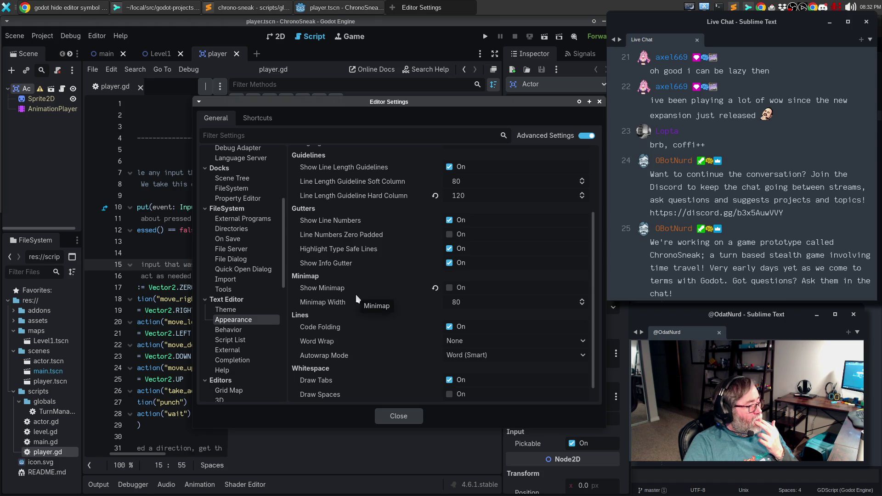
pyautogui.moveTo(375, 98)
pyautogui.mouseDown()
pyautogui.moveTo(576, 171)
pyautogui.moveTo(622, 172)
pyautogui.mouseUp()
pyautogui.click(276, 286)
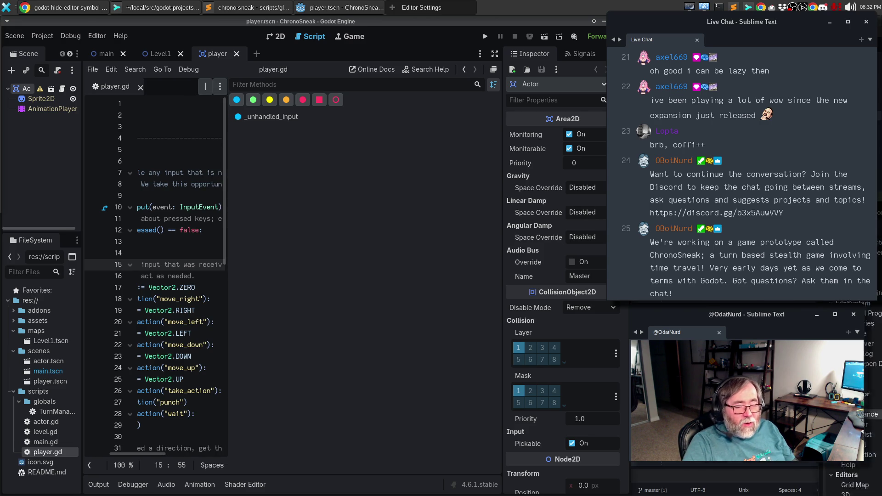
# - Bring the Editor Settings window back in front of the main editor
pyautogui.click(422, 7)
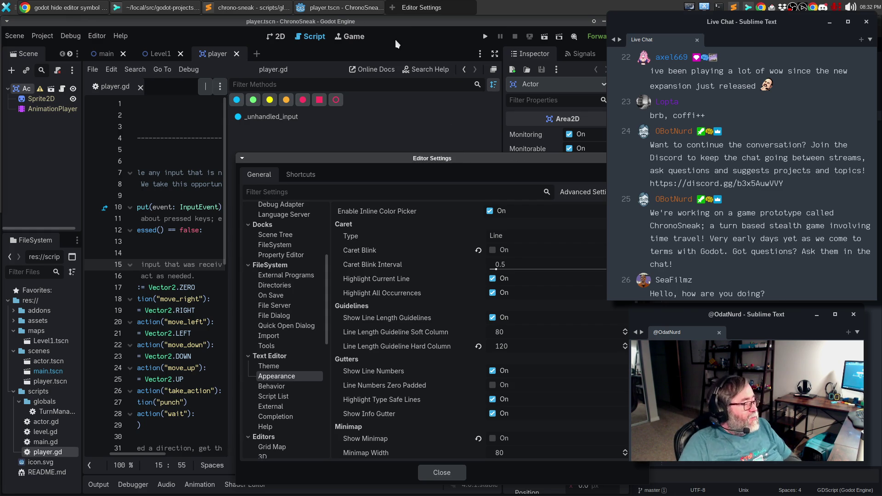
# - Move Editor Settings up-left and review Text Editor > Behavior options down to Autosave Interval Secs 0
pyautogui.moveTo(438, 158); pyautogui.dragTo(308, 63)
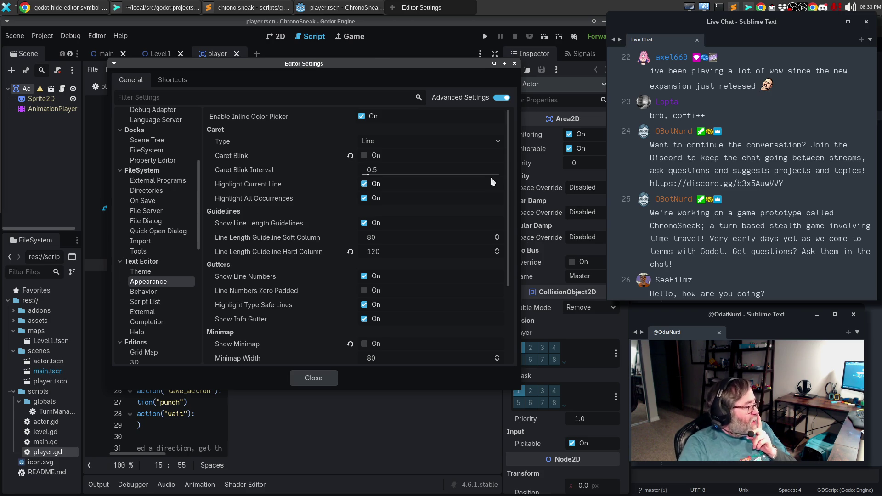
pyautogui.moveTo(463, 173)
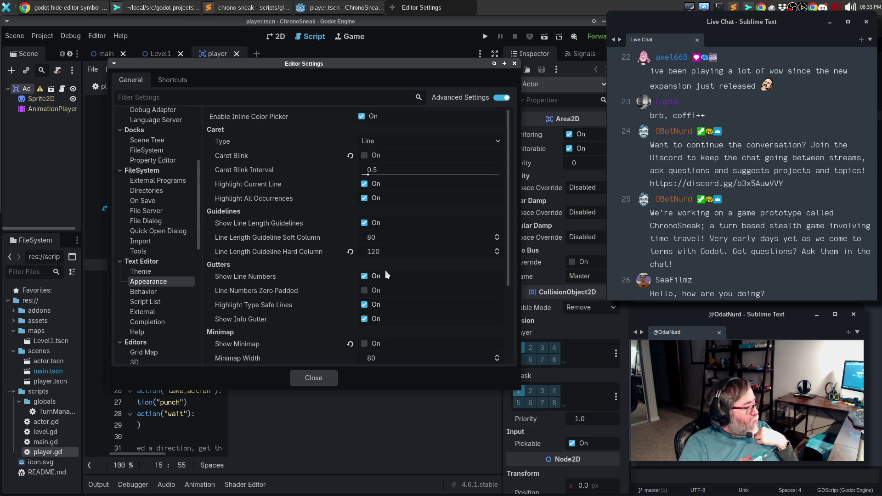
pyautogui.scroll(-4, 389, 276)
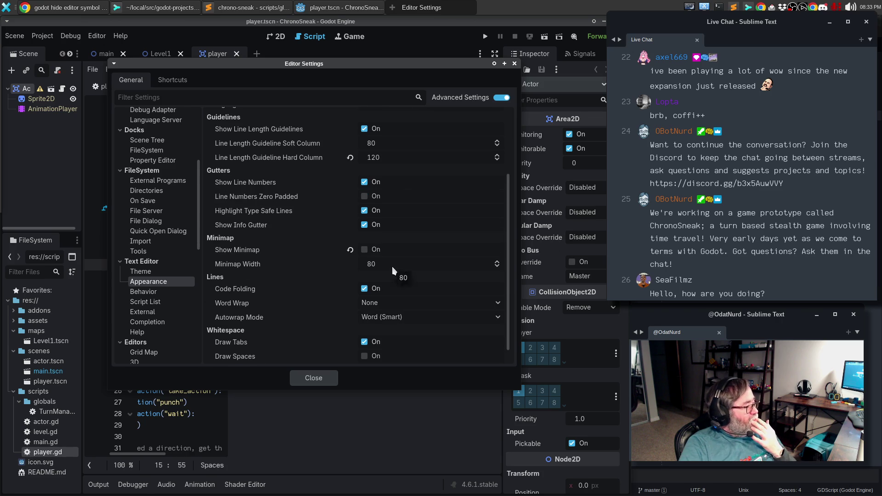
pyautogui.scroll(-1, 393, 271)
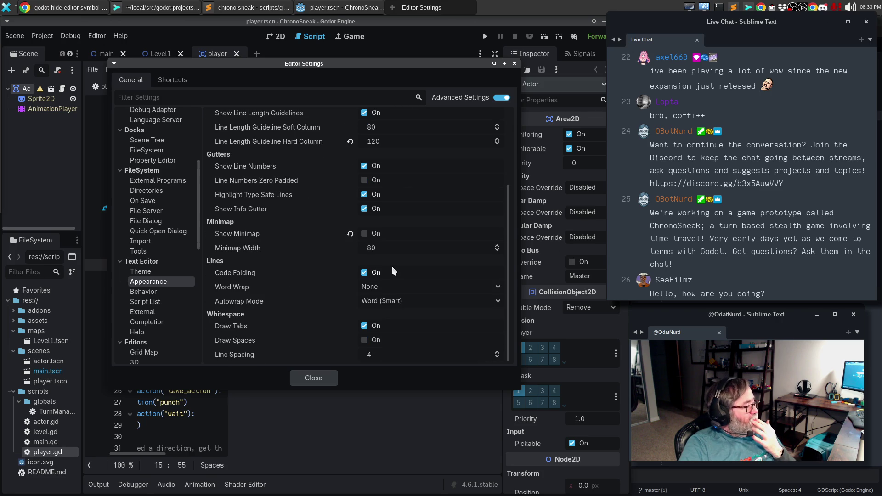
pyautogui.click(157, 293)
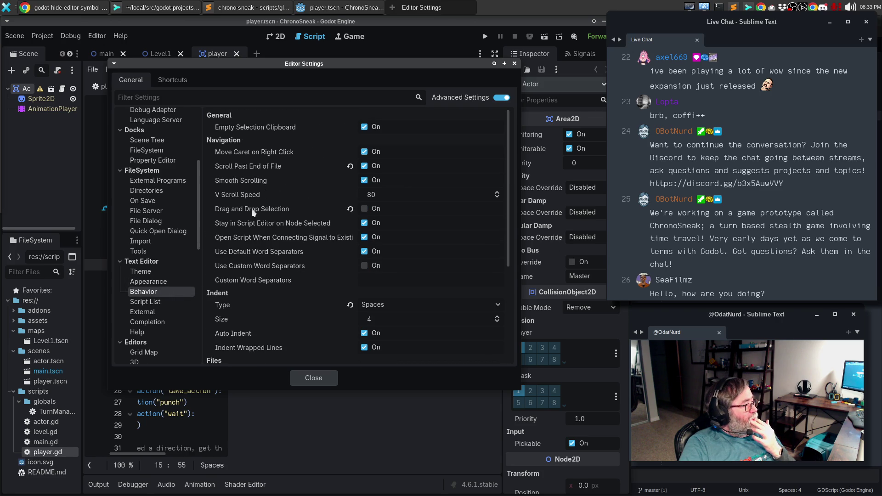
pyautogui.moveTo(264, 131)
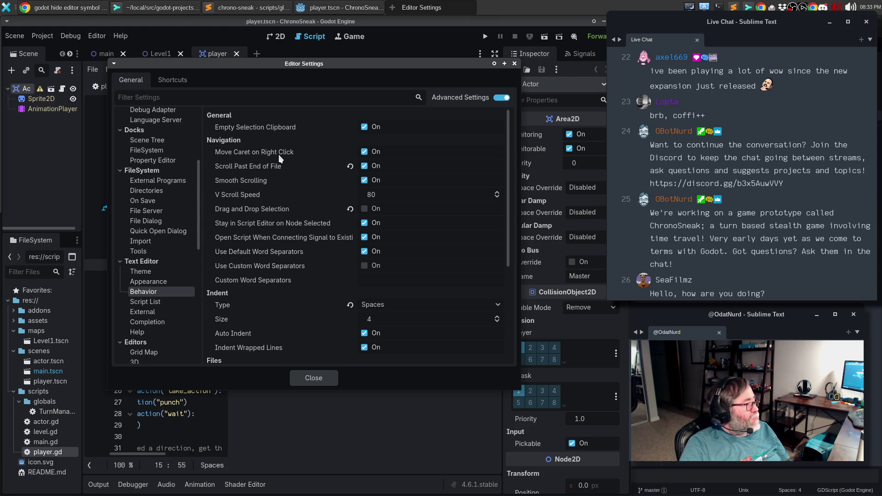
pyautogui.moveTo(277, 150)
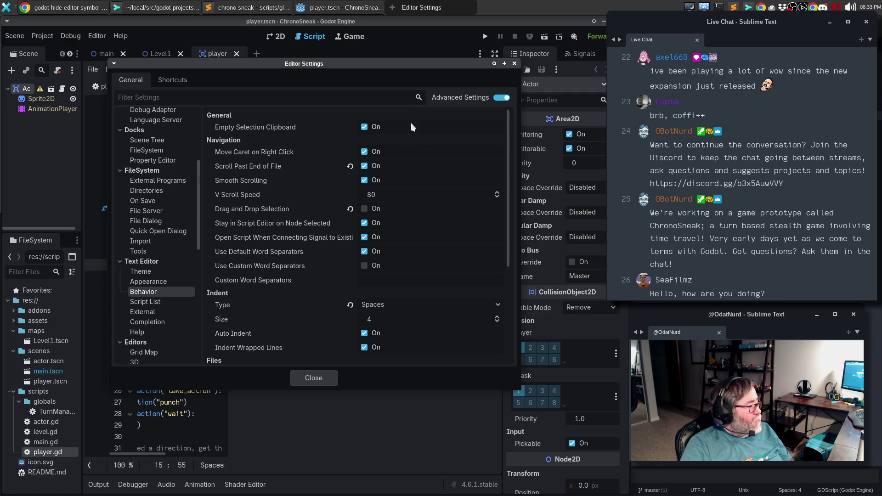
pyautogui.scroll(-3, 380, 241)
pyautogui.scroll(-3, 379, 241)
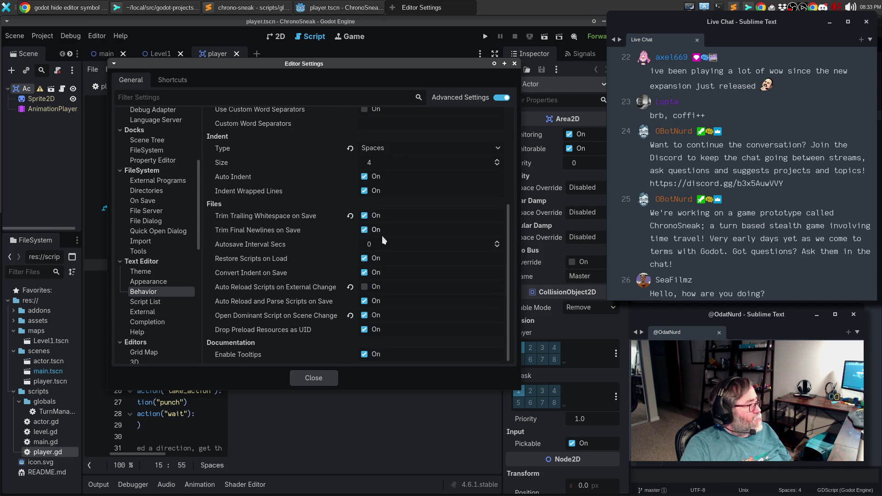
# - Search Google for 'godot script-ide hide' using the hide editor sidebar suggestion
pyautogui.click(98, 4)
pyautogui.moveTo(216, 91); pyautogui.dragTo(296, 96)
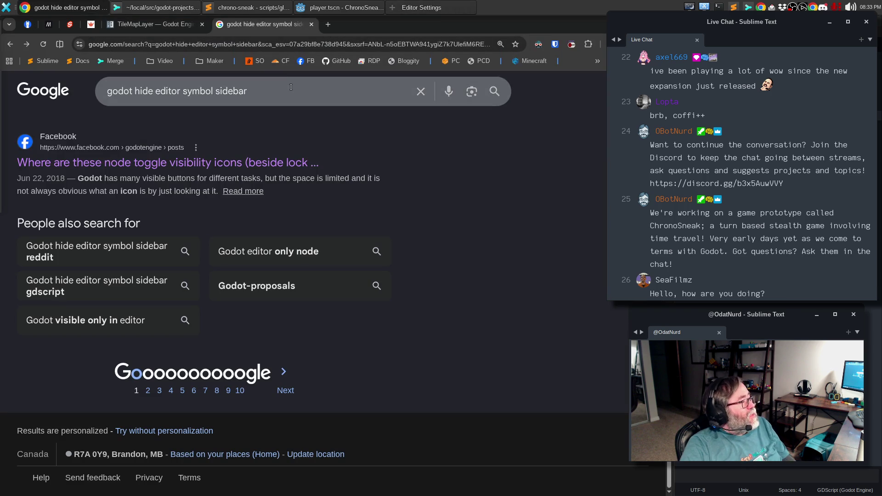
pyautogui.hotkey('ctrl', 'a')
pyautogui.write('g')
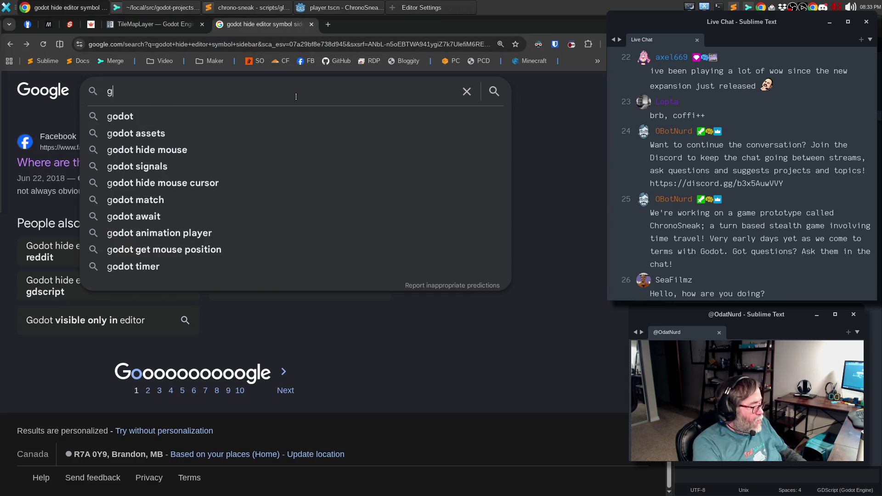
pyautogui.write('odot script-ide ')
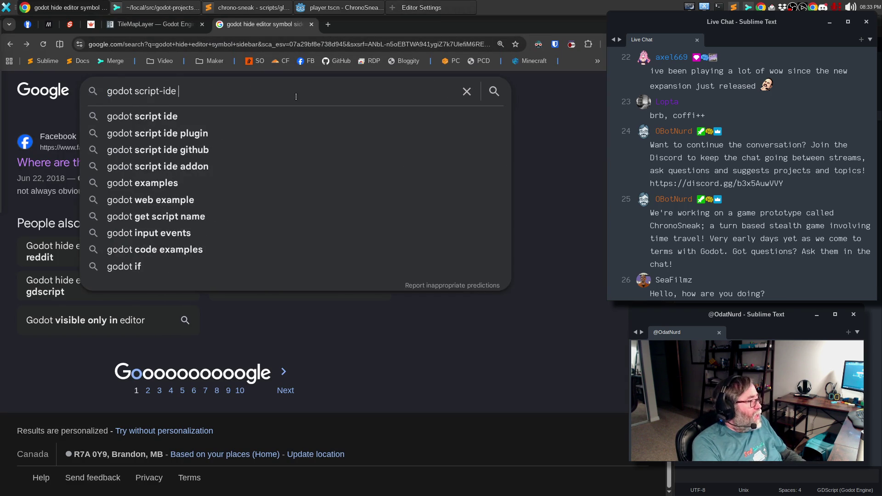
pyautogui.write('hide')
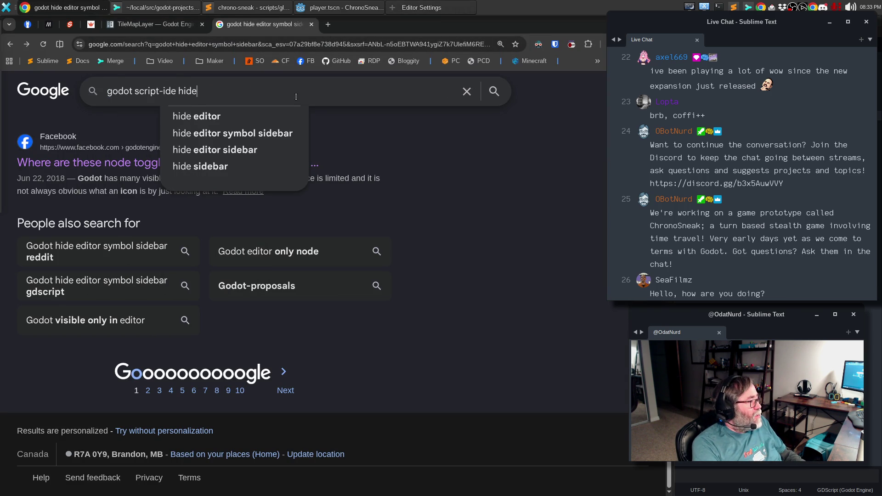
pyautogui.press('Down')
pyautogui.press('Down')
pyautogui.press('Down')
pyautogui.press('Return')
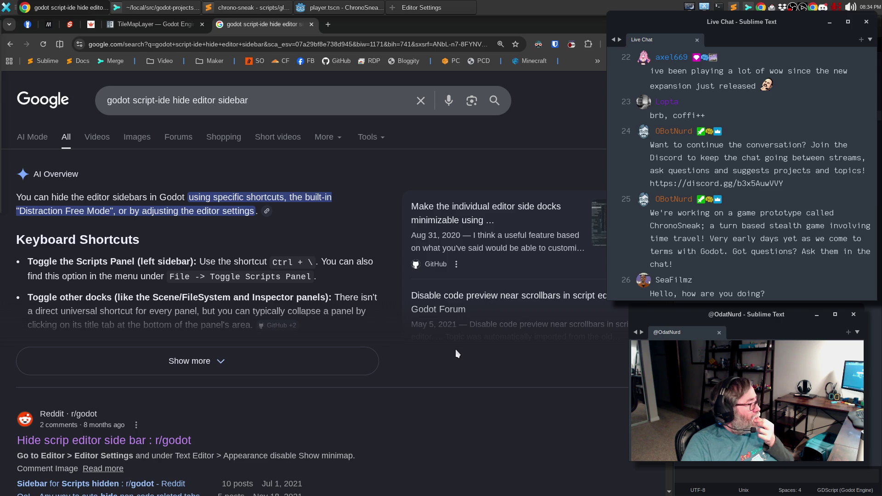
# - Return to the Godot window and close Editor Settings
pyautogui.hotkey('alt', 'Tab')
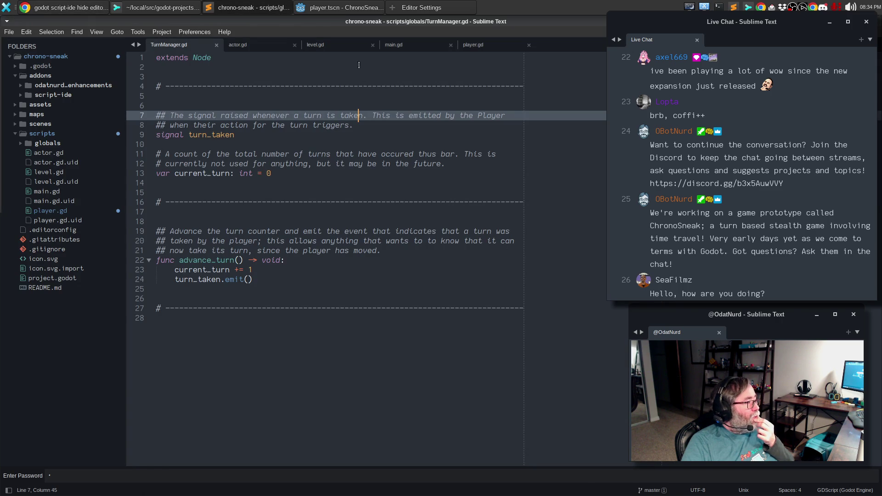
pyautogui.click(354, 9)
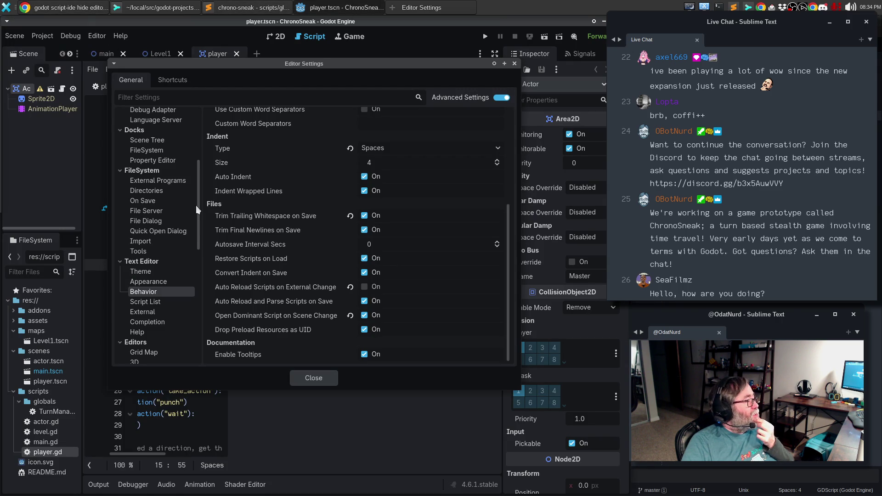
pyautogui.click(311, 383)
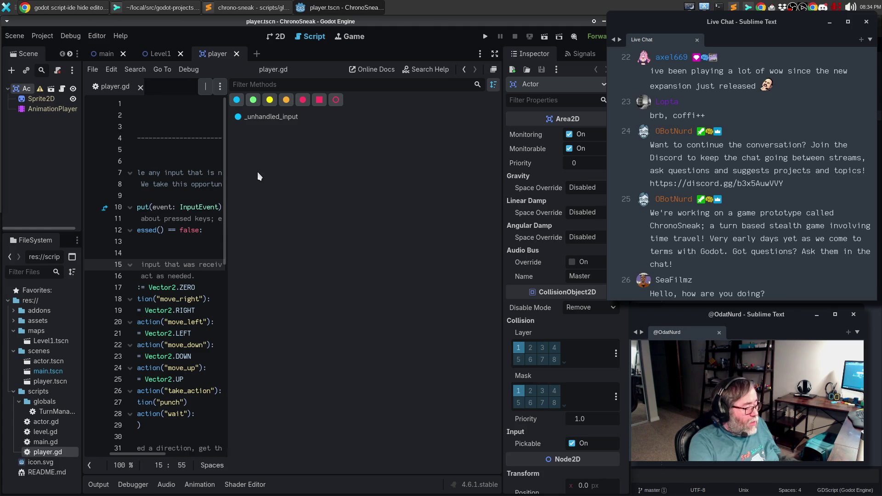
# - Hide the methods panel with Ctrl+\, then open and dismiss the Quick Open picker several times
pyautogui.hotkey('ctrl', '\\')
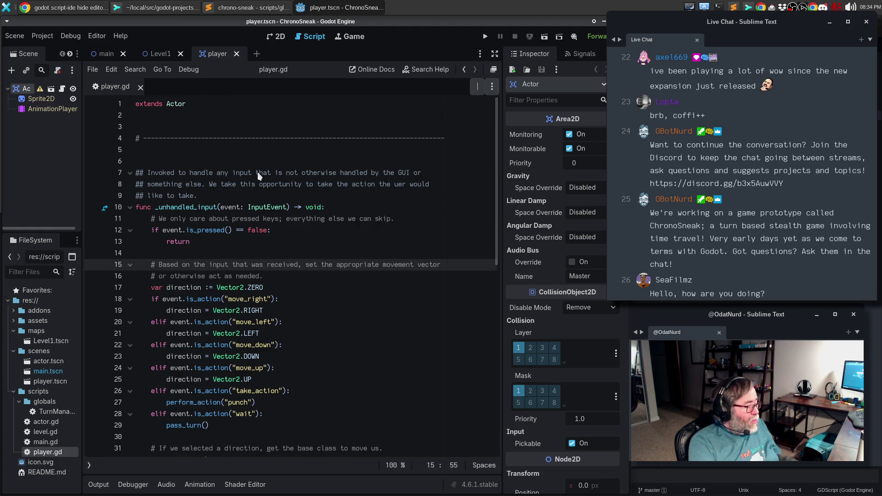
pyautogui.hotkey('alt', 'shift', 'o')
pyautogui.press('Escape')
pyautogui.hotkey('alt', 'shift', 'o')
pyautogui.press('Escape')
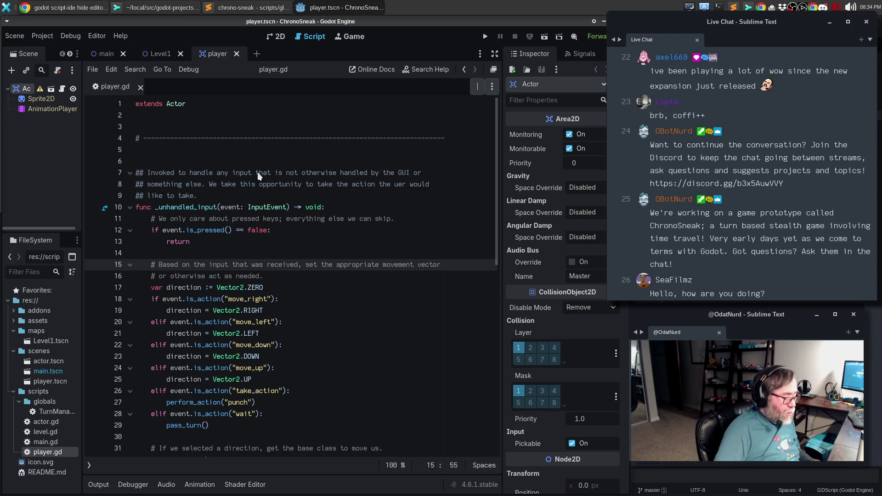
pyautogui.hotkey('alt', 'shift', 'o')
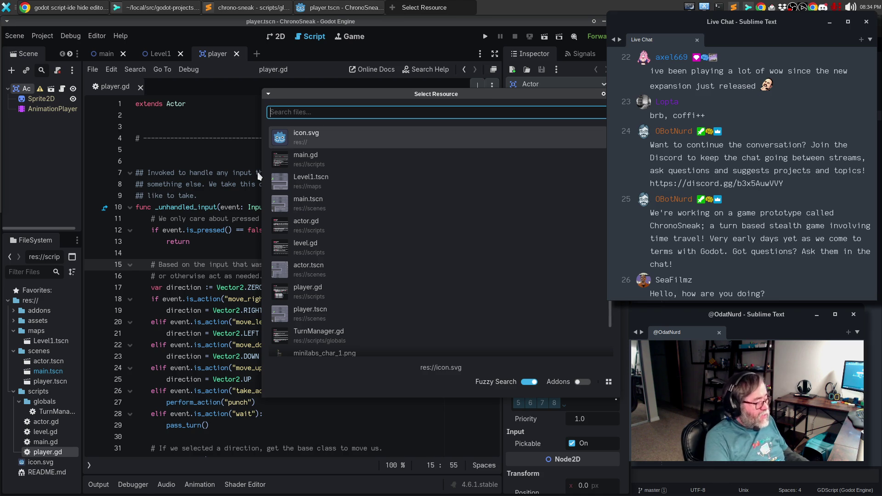
pyautogui.press('Escape')
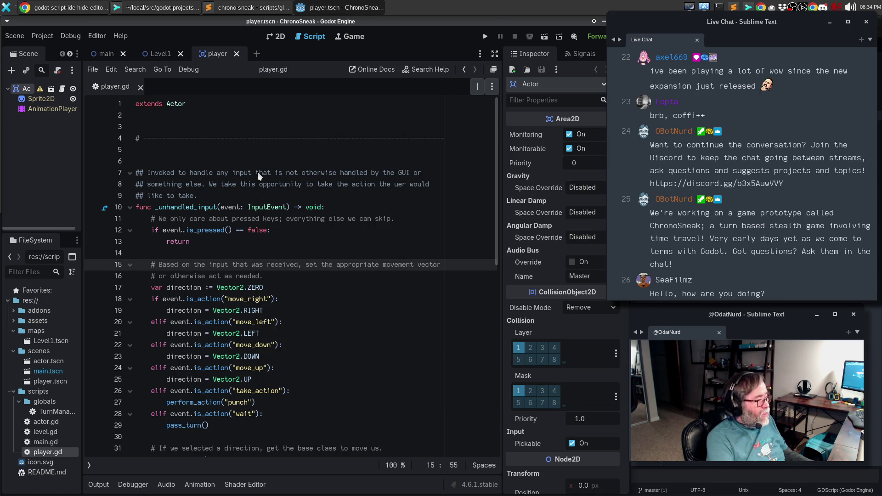
pyautogui.hotkey('shift', 'alt', 'o')
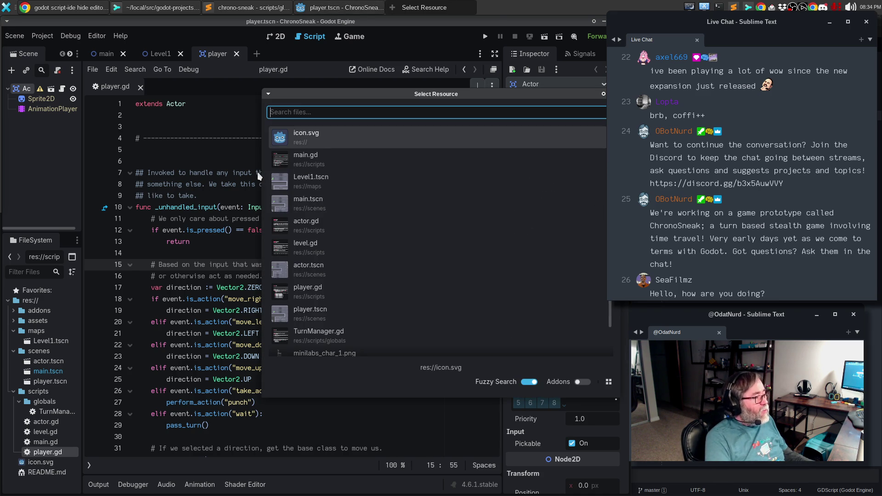
pyautogui.press('Escape')
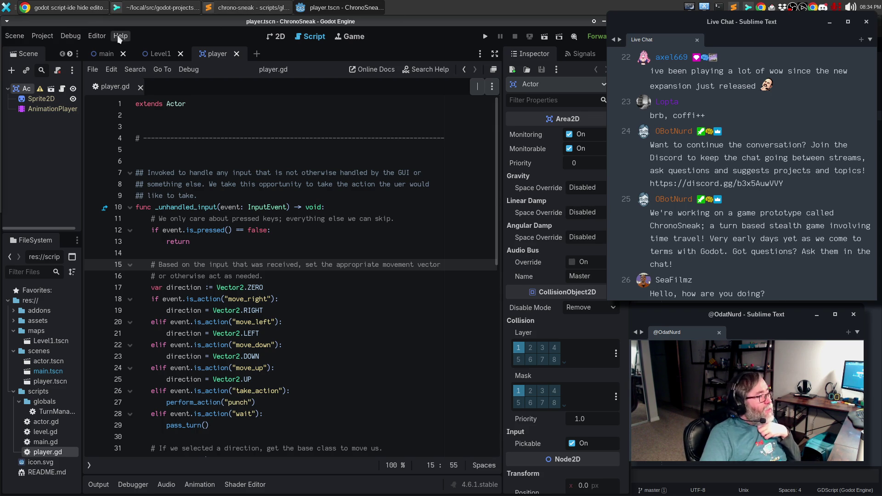
# - Open Editor Settings from the Editor menu and close it again
pyautogui.click(97, 35)
pyautogui.click(102, 51)
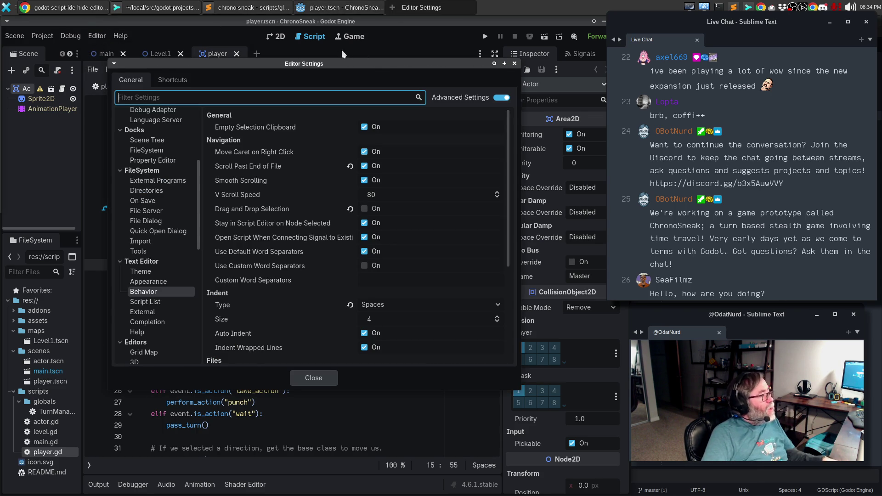
pyautogui.press('Escape')
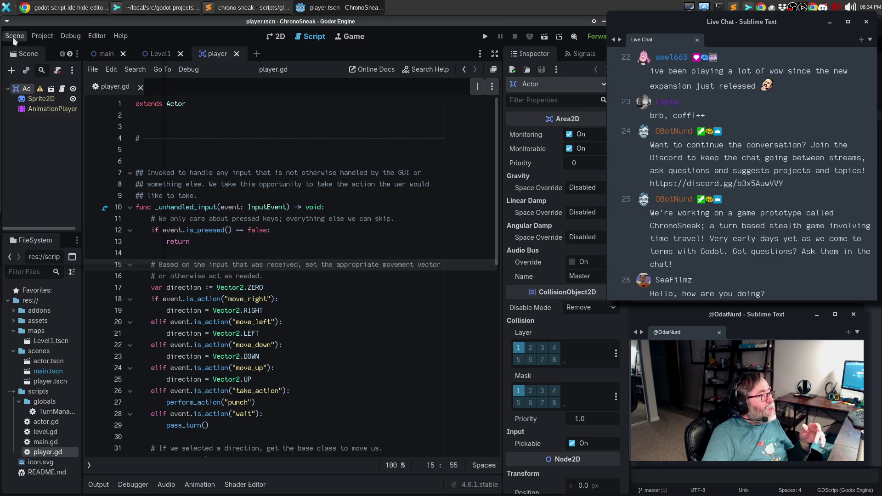
# - Open the Manage Editor Features profiles dialog and close it again
pyautogui.click(13, 38)
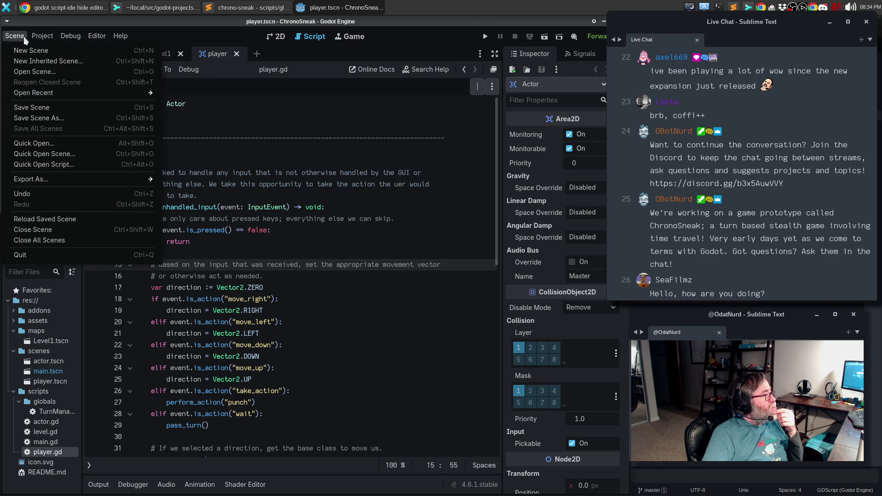
pyautogui.moveTo(70, 36)
pyautogui.moveTo(97, 39)
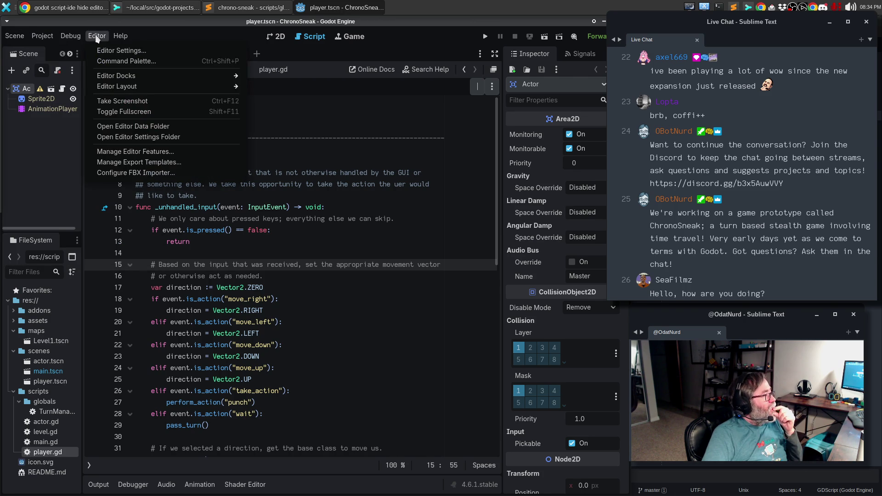
pyautogui.moveTo(110, 78)
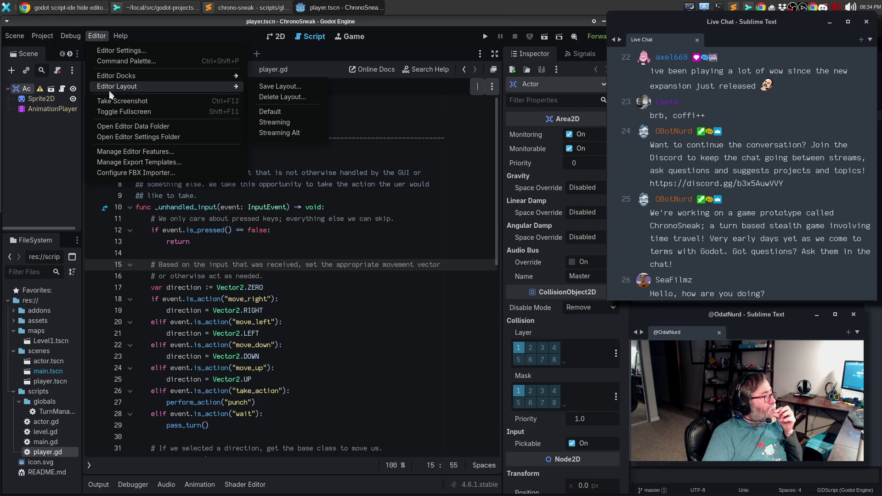
pyautogui.click(122, 153)
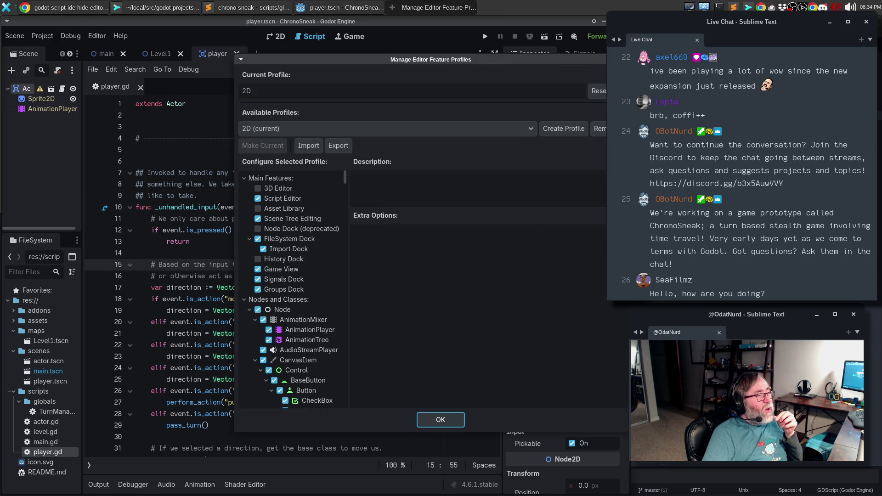
pyautogui.press('Escape')
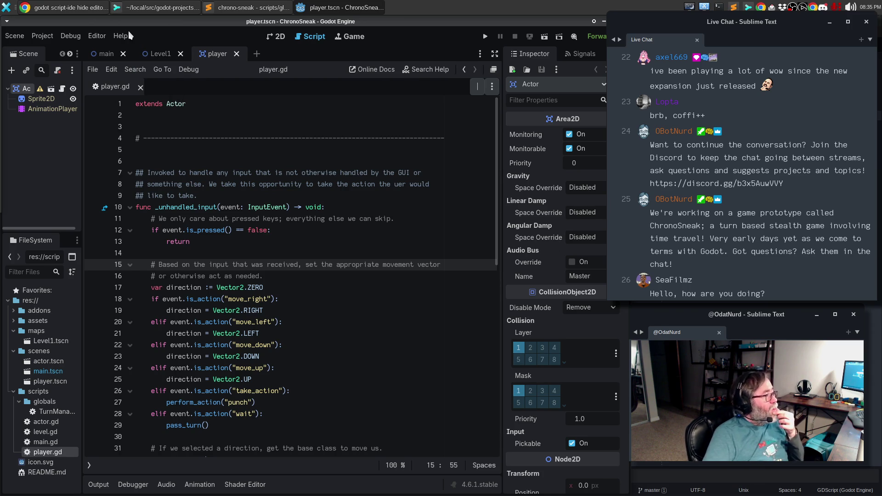
# - Switch through the Game and Script workspaces to the 2D canvas showing the player sprite
pyautogui.click(353, 39)
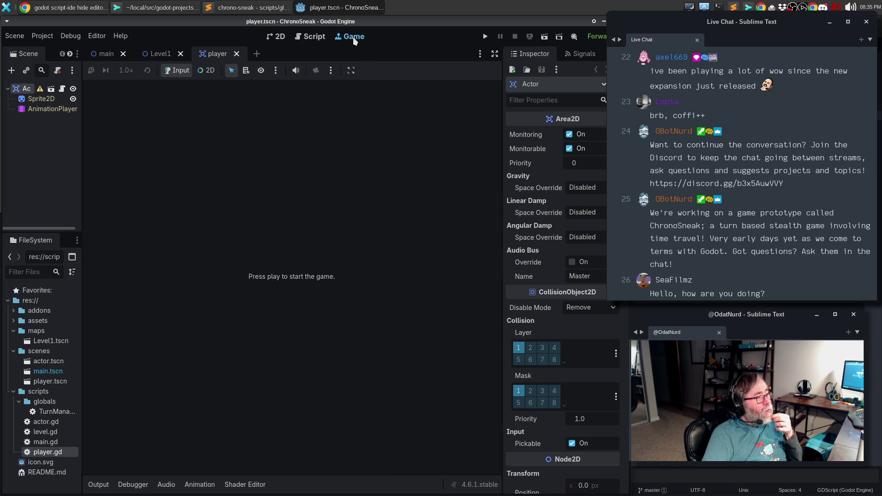
pyautogui.click(307, 38)
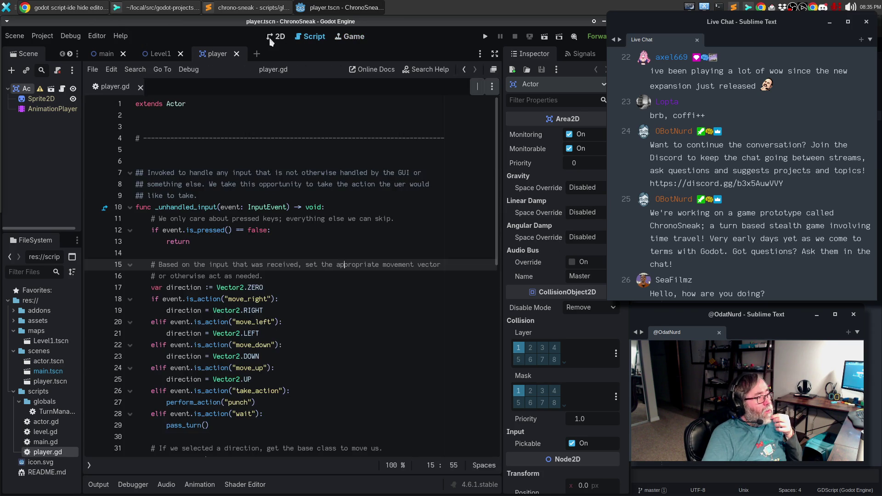
pyautogui.click(279, 37)
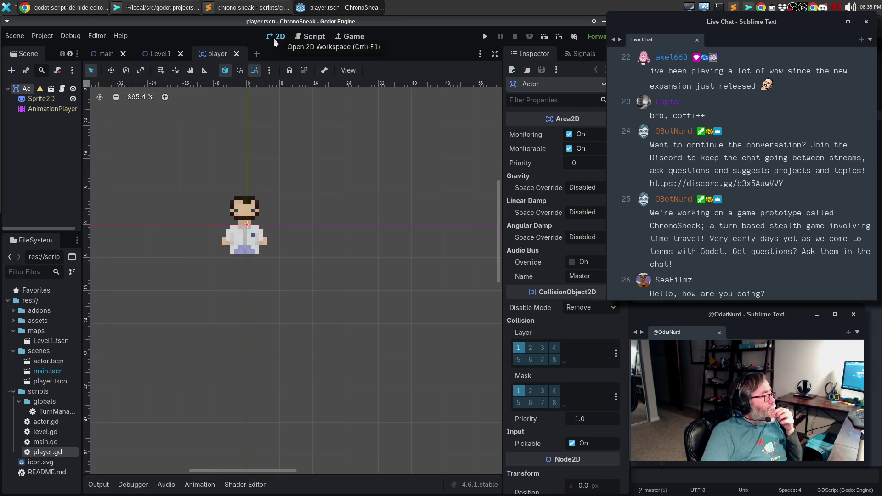
pyautogui.click(97, 36)
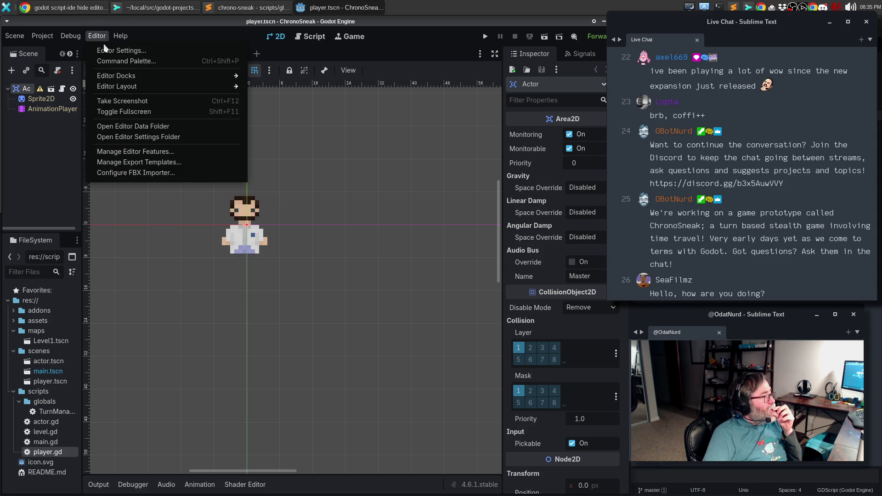
# - Open Editor Settings > Plugin > Script Ide and expand Open Outline Popup's empty Events list
pyautogui.click(111, 52)
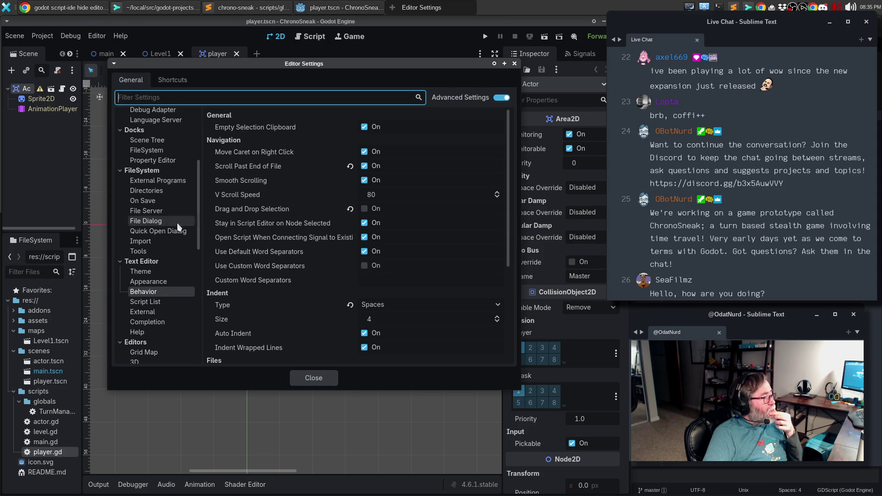
pyautogui.scroll(-5, 186, 269)
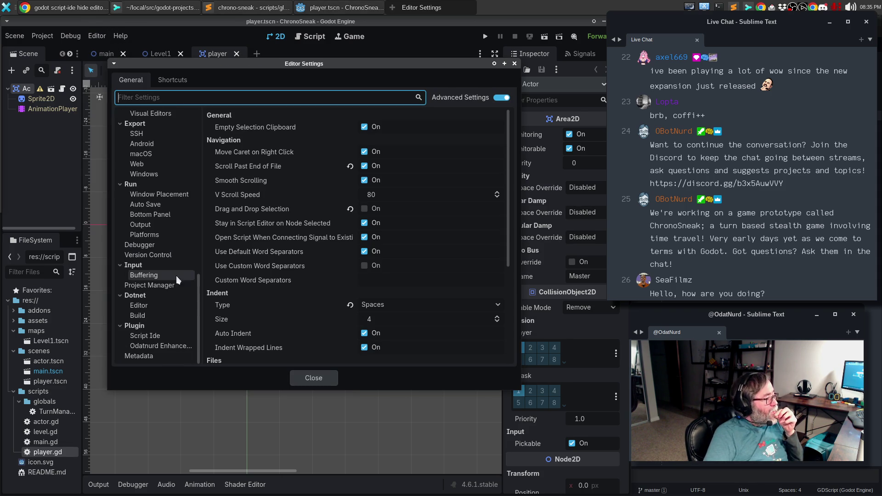
pyautogui.click(157, 341)
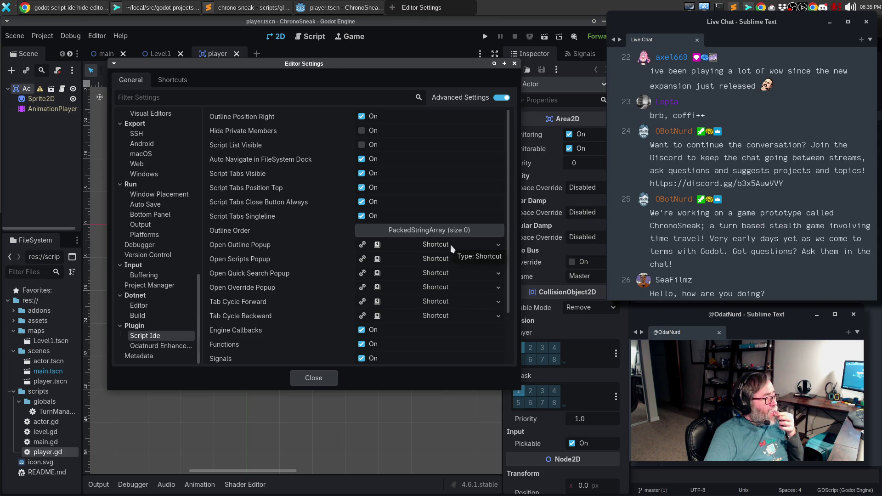
pyautogui.click(377, 245)
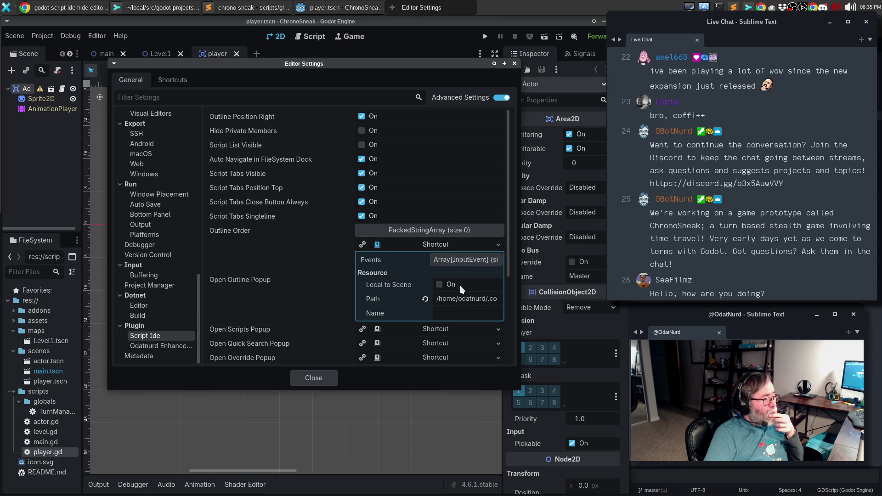
pyautogui.click(467, 261)
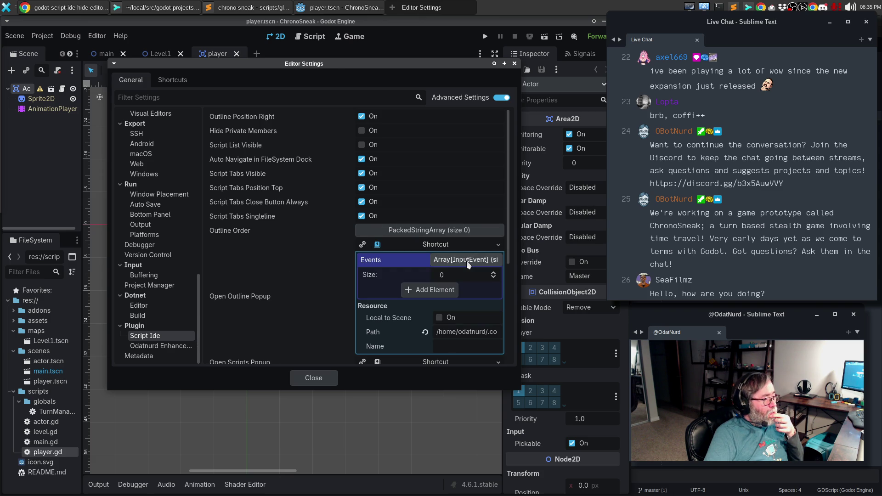
# - Add an InputEventKey to Open Outline Popup's events and record Ctrl+R as its key
pyautogui.click(430, 289)
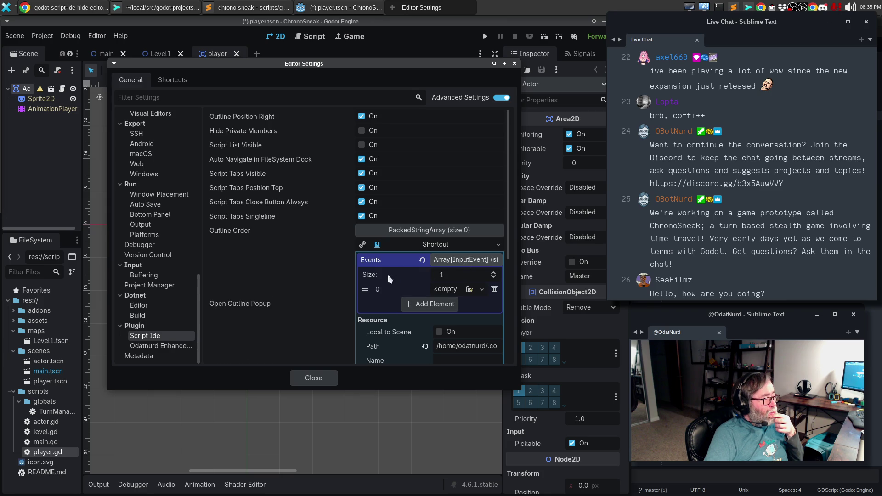
pyautogui.click(449, 290)
pyautogui.click(431, 316)
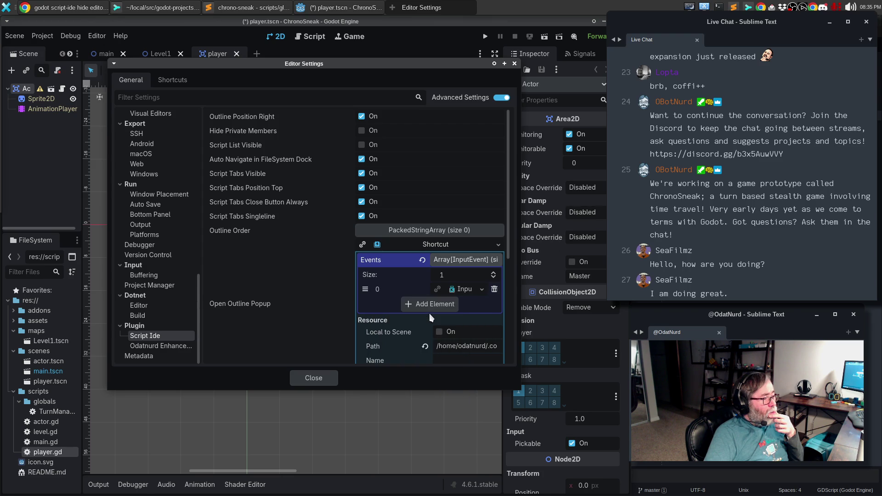
pyautogui.click(459, 289)
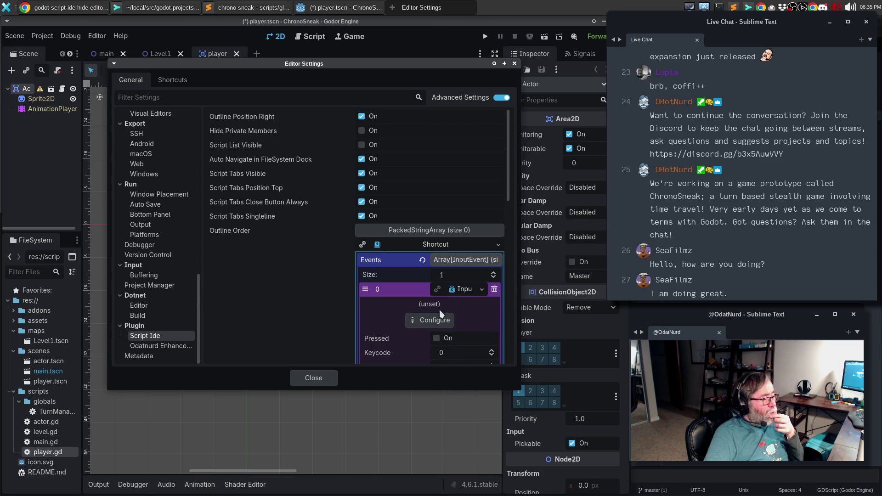
pyautogui.click(431, 321)
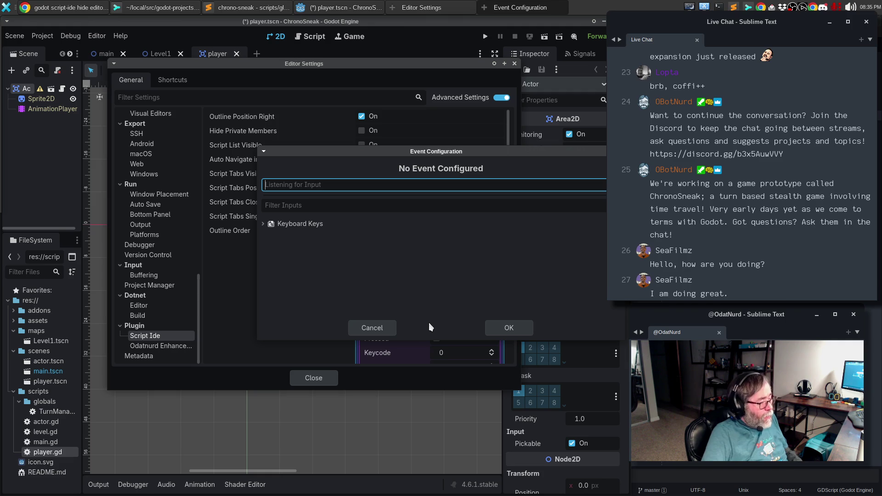
pyautogui.hotkey('ctrl', 'r')
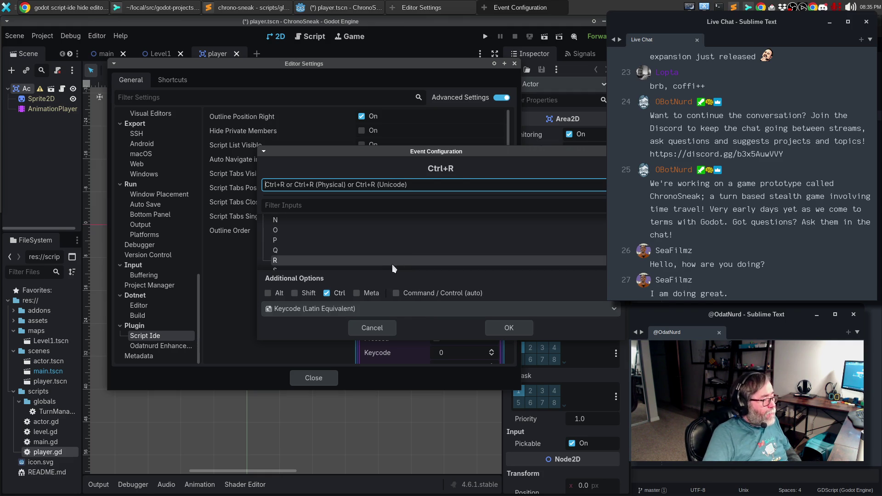
pyautogui.click(377, 260)
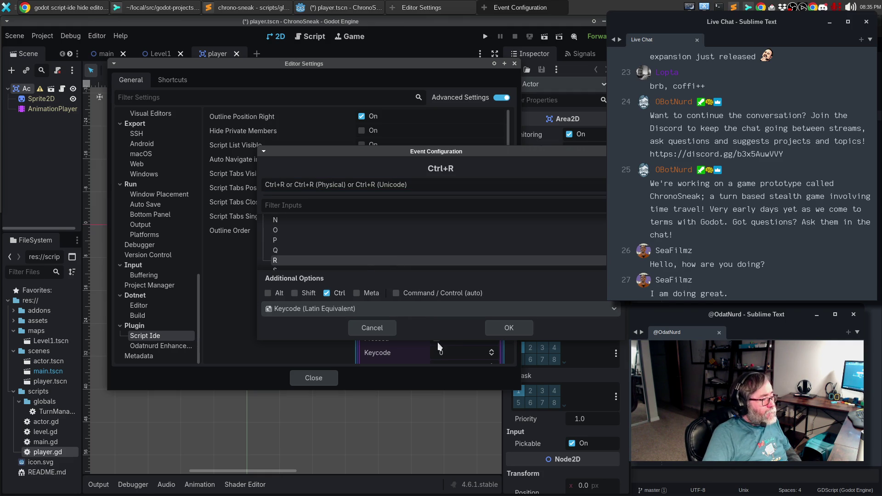
pyautogui.click(493, 328)
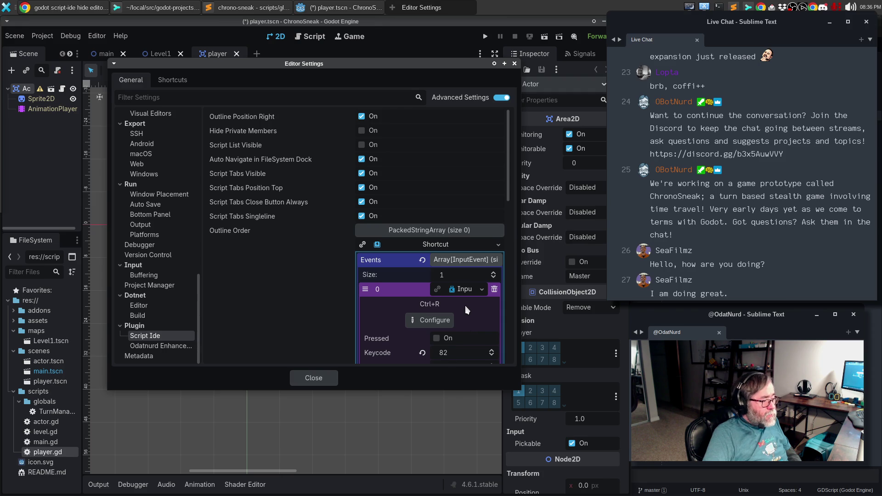
# - Toggle the key event's Pressed flag on and off, then close Editor Settings
pyautogui.scroll(-1, 465, 305)
pyautogui.scroll(-1, 465, 304)
pyautogui.click(438, 278)
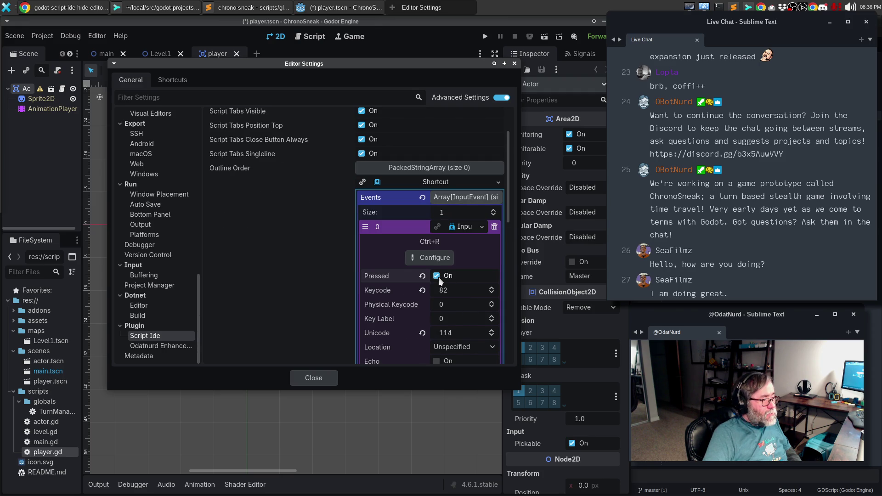
pyautogui.click(437, 277)
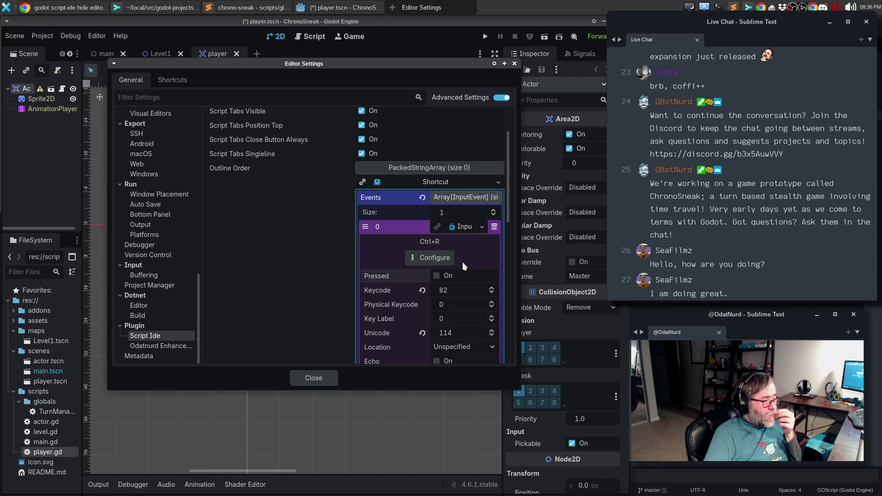
pyautogui.scroll(-3, 465, 262)
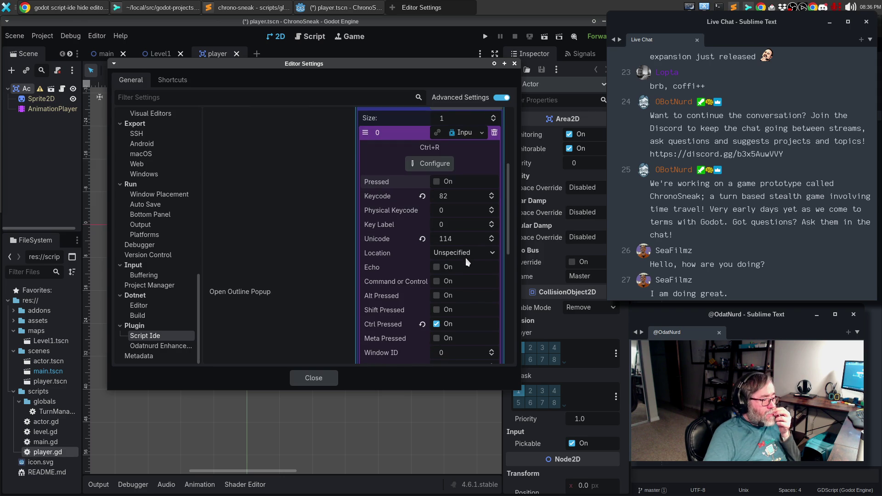
pyautogui.scroll(-2, 469, 260)
pyautogui.scroll(-2, 471, 261)
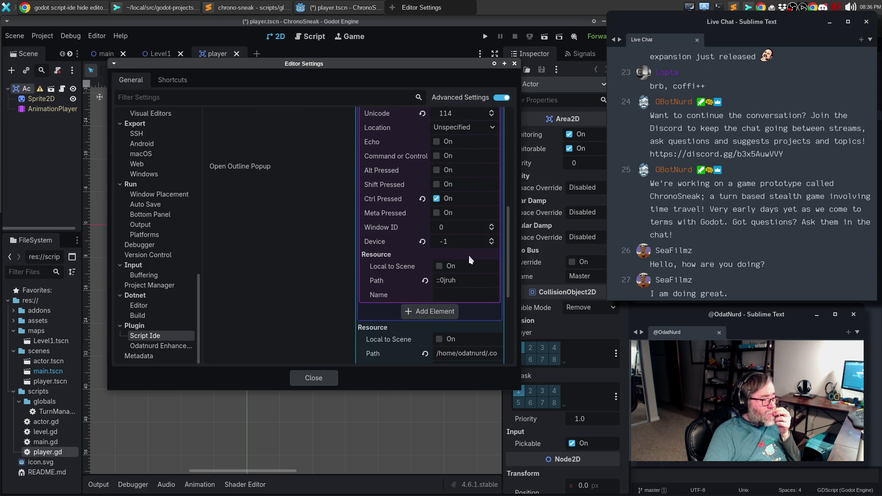
pyautogui.click(315, 378)
# - Test the outline popup shortcut in the player.gd Script workspace, dismissing it each time
pyautogui.hotkey('ctrl', 'u')
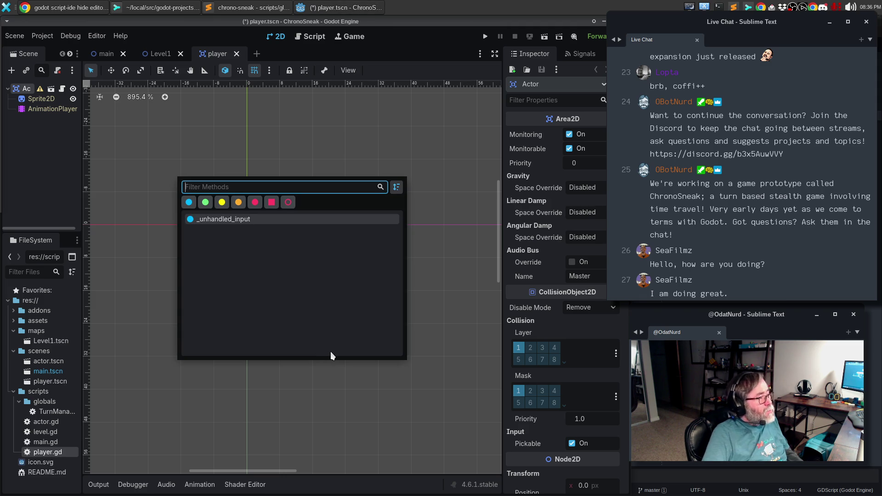
pyautogui.press('Escape')
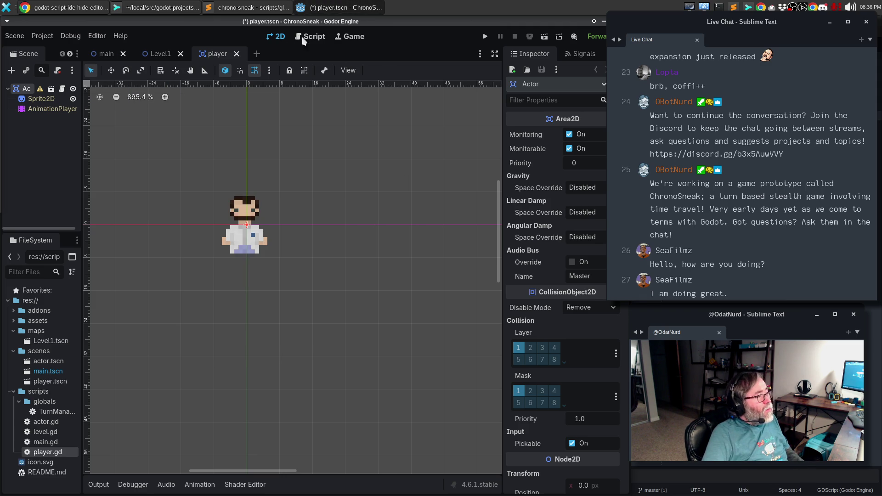
pyautogui.click(312, 39)
pyautogui.hotkey('ctrl', 'f')
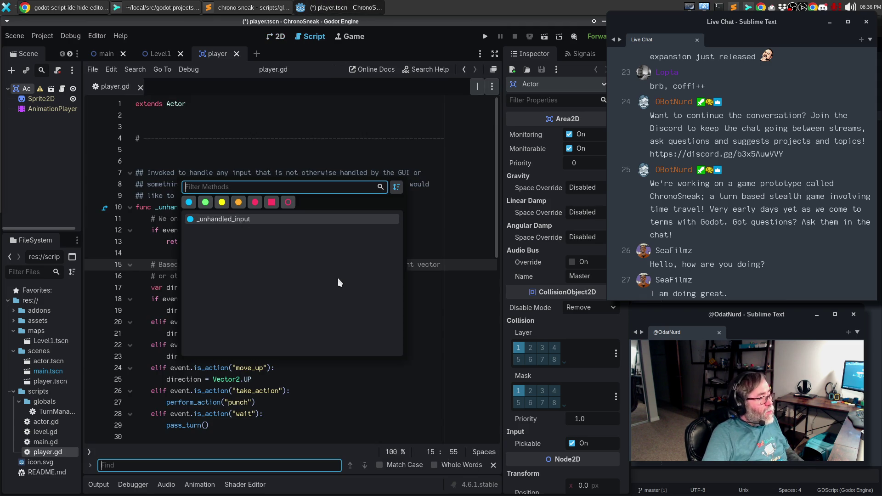
pyautogui.press('Escape')
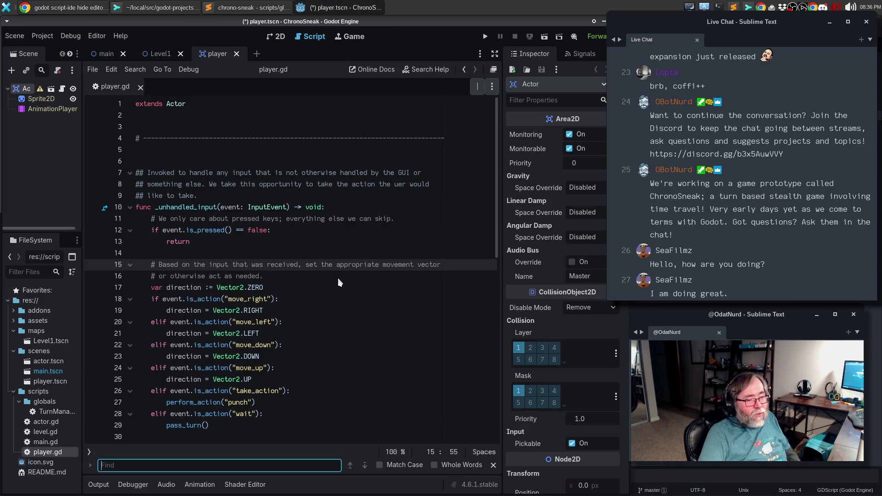
# - Open the quick-open file list and dismiss it without opening anything
pyautogui.hotkey('shift', 'alt', 'o')
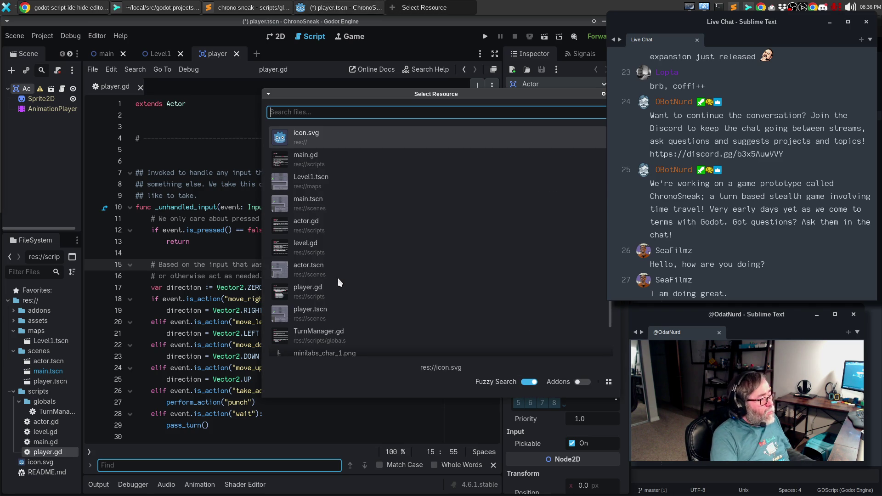
pyautogui.press('Escape')
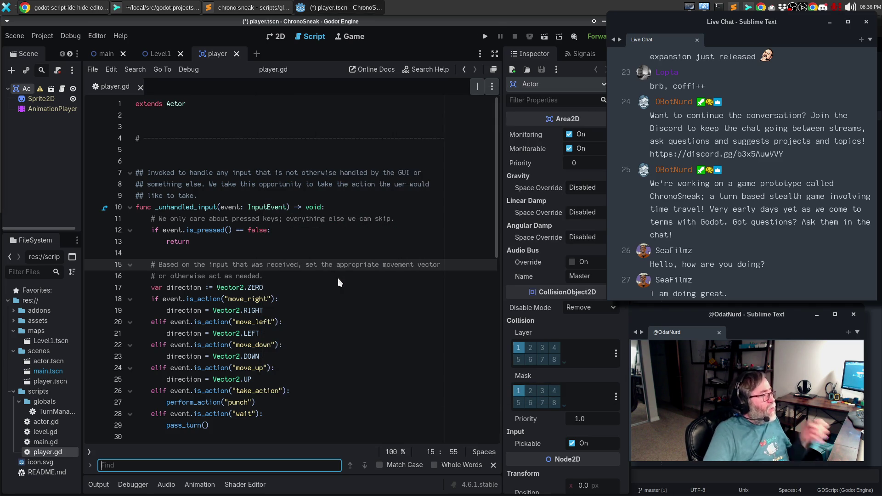
pyautogui.click(97, 36)
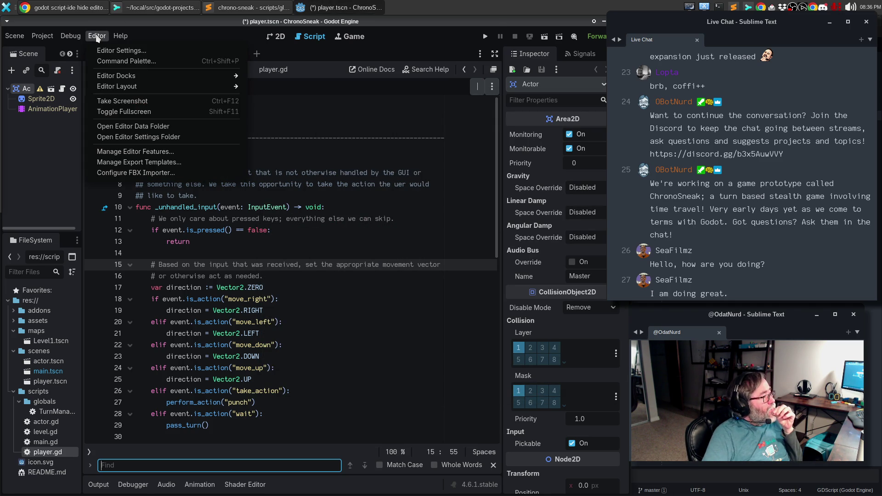
# - Open Editor Settings and expand the Open Scripts Popup shortcut to its Ctrl+U key event
pyautogui.click(125, 52)
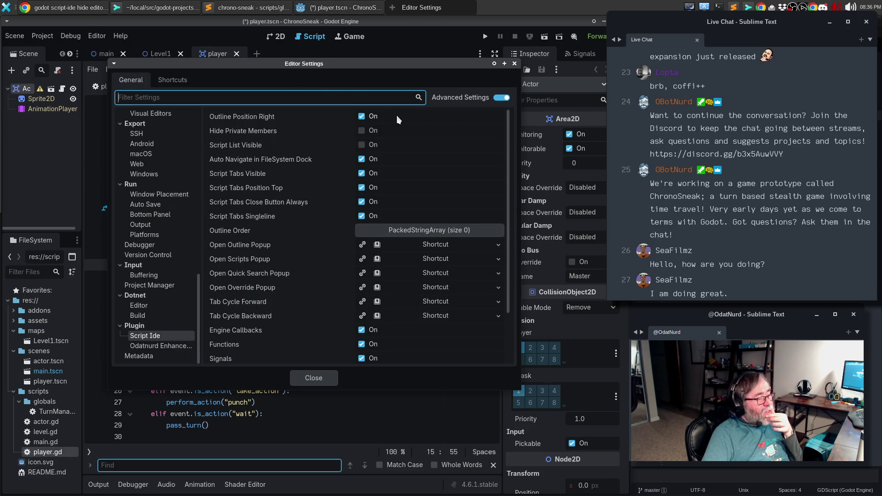
pyautogui.click(452, 260)
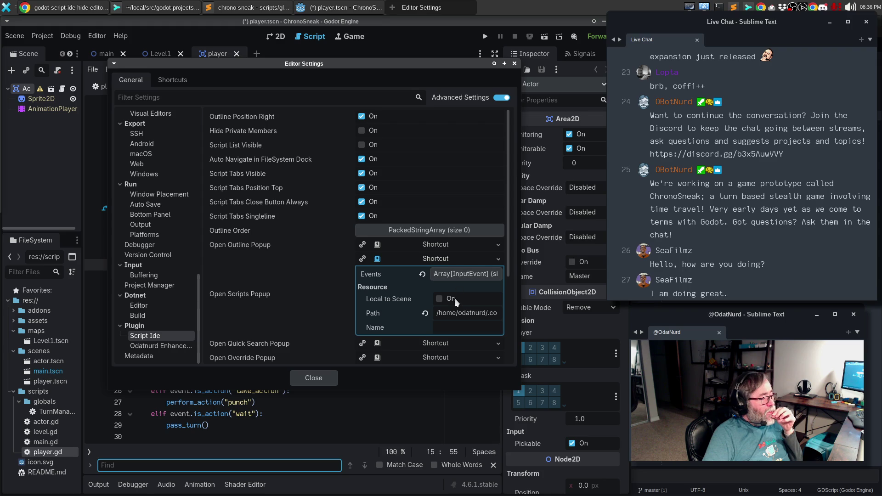
pyautogui.click(457, 275)
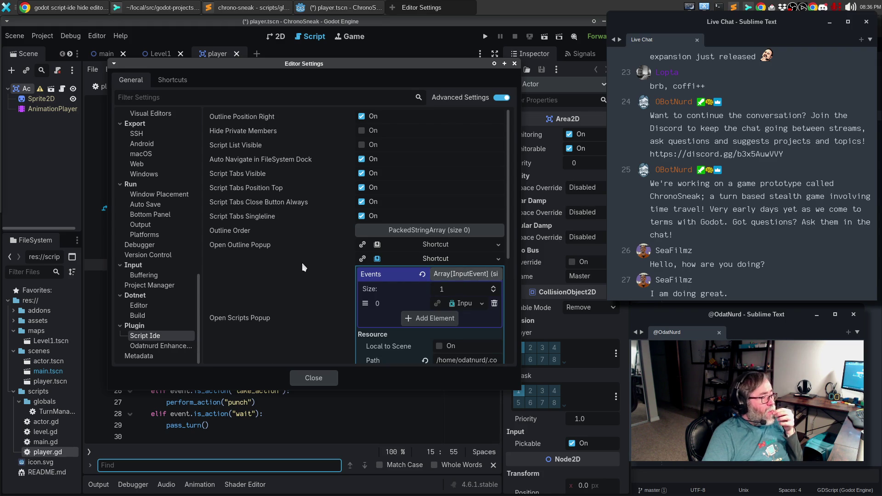
pyautogui.click(173, 80)
pyautogui.click(131, 79)
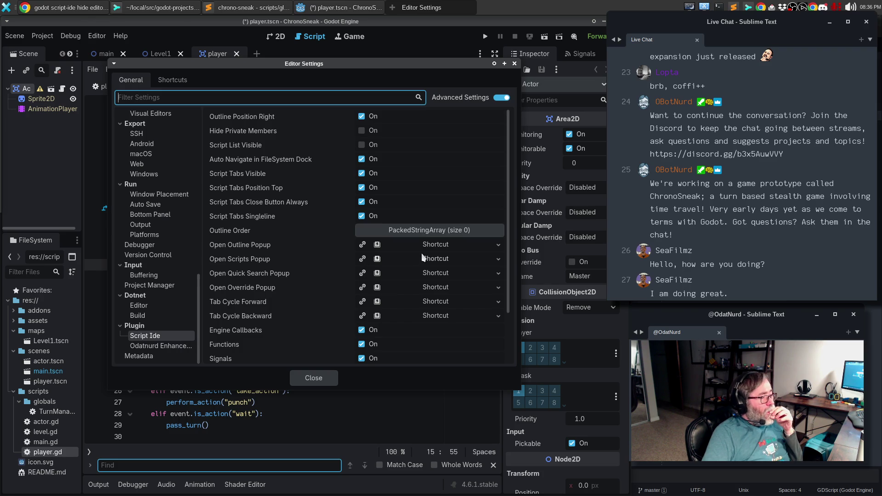
pyautogui.click(446, 259)
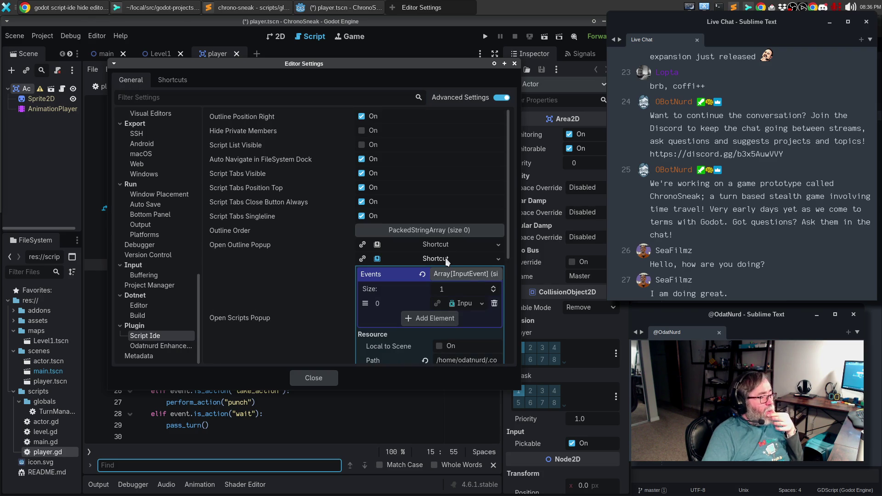
pyautogui.click(465, 304)
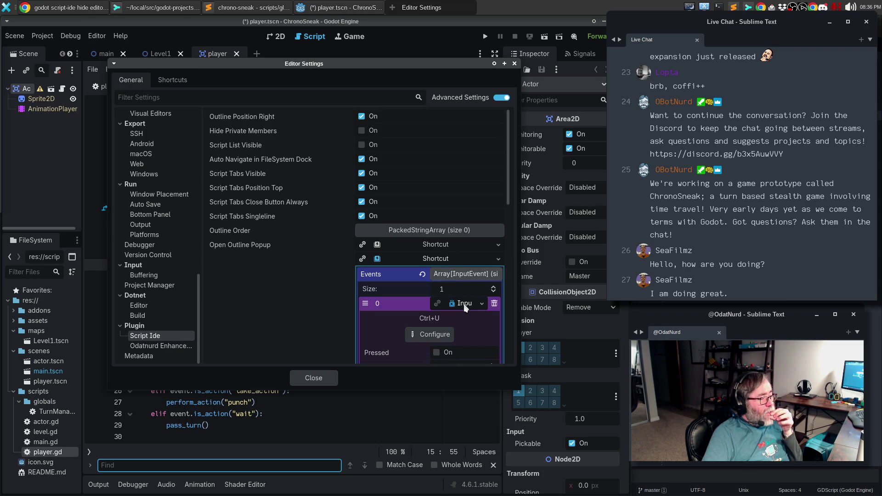
# - Rebind that key event from Ctrl+U to Ctrl+P, fold the details, and close Editor Settings
pyautogui.click(437, 338)
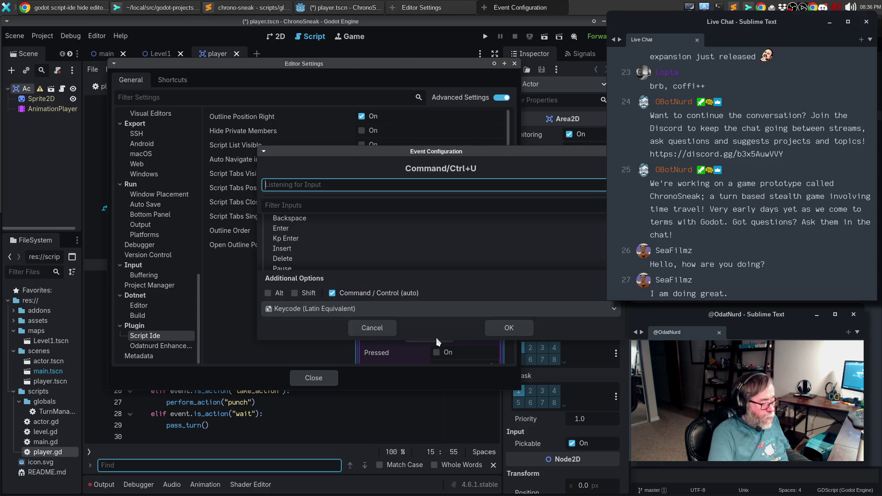
pyautogui.hotkey('ctrl', 'p')
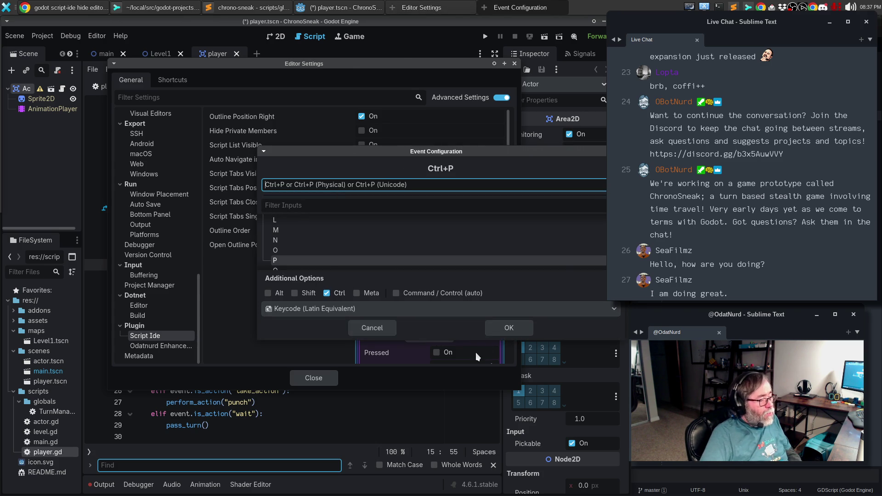
pyautogui.click(497, 330)
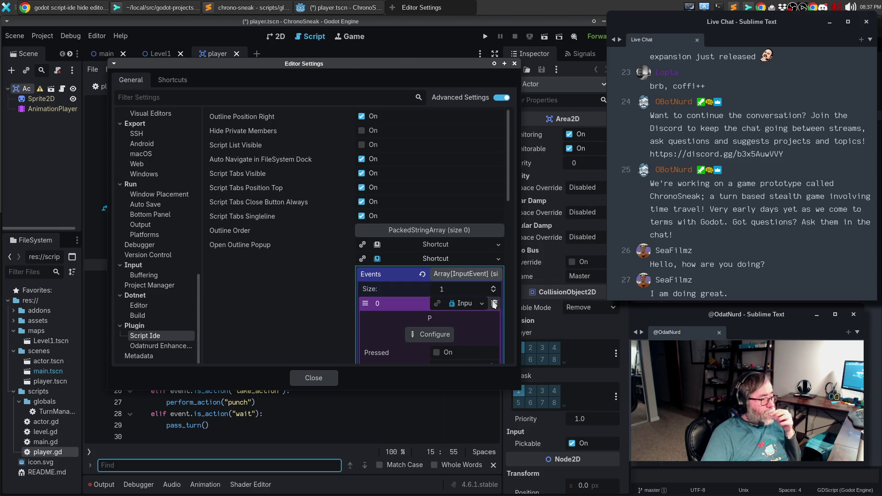
pyautogui.click(465, 274)
pyautogui.click(464, 274)
pyautogui.click(464, 274)
pyautogui.click(464, 258)
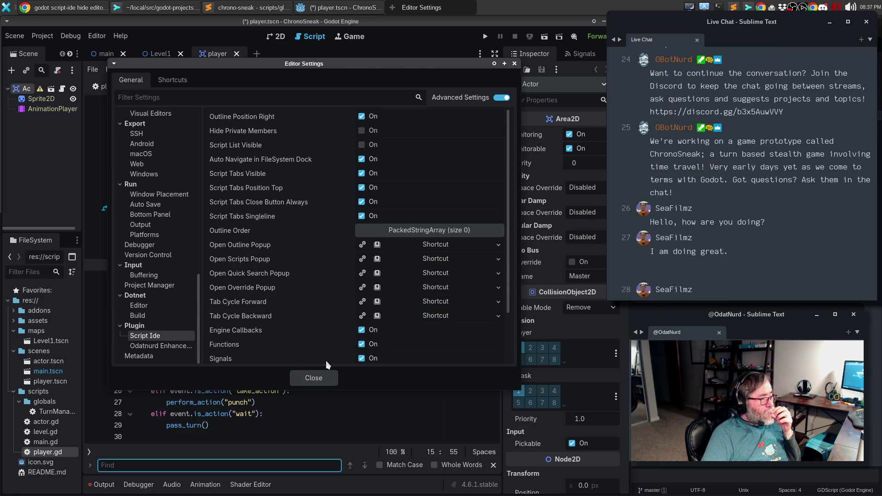
pyautogui.click(324, 377)
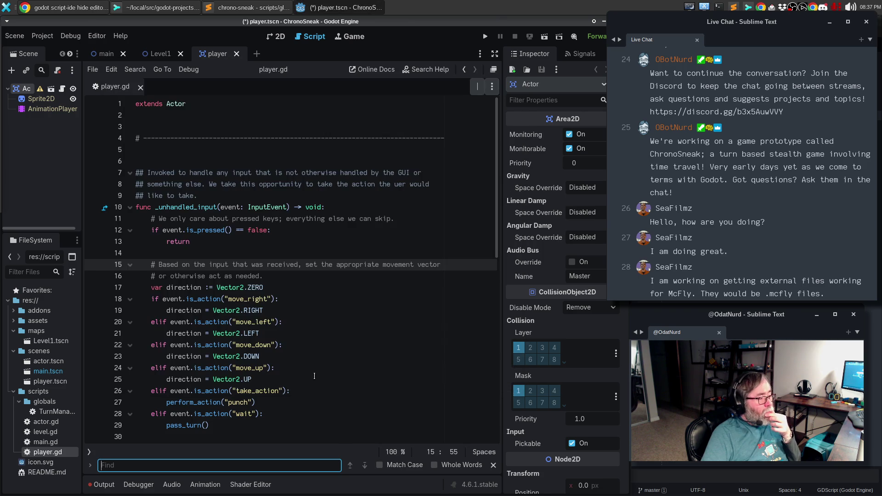
# - Try the methods outline and quick-open popups on player.gd, dismissing each one
pyautogui.hotkey('ctrl', 'o')
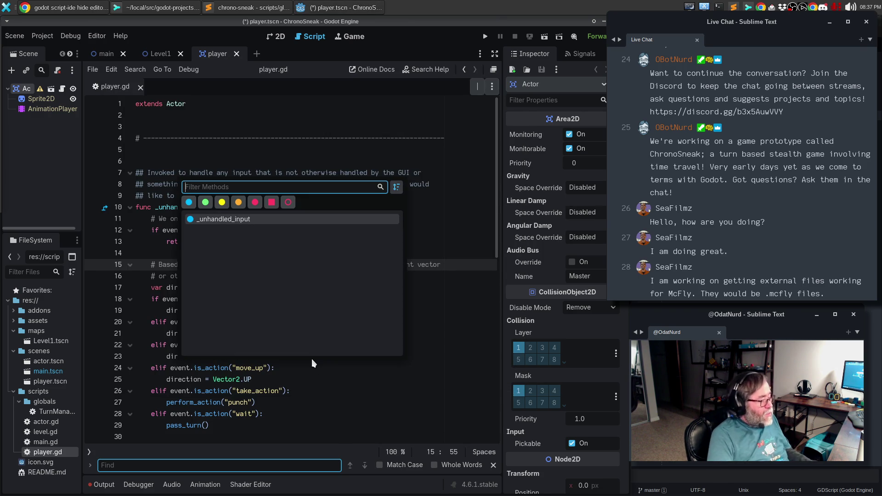
pyautogui.press('Escape')
pyautogui.hotkey('ctrl', 'alt', 'o')
pyautogui.press('Escape')
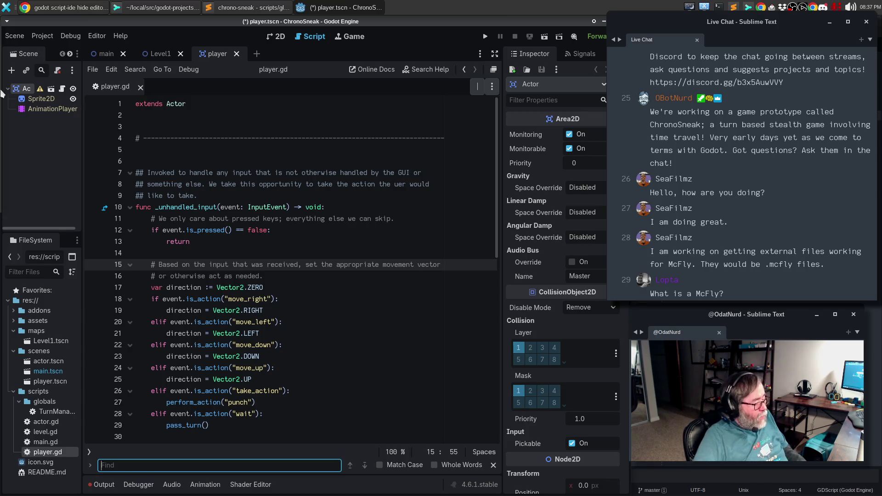
pyautogui.click(368, 219)
pyautogui.hotkey('ctrl', 'o')
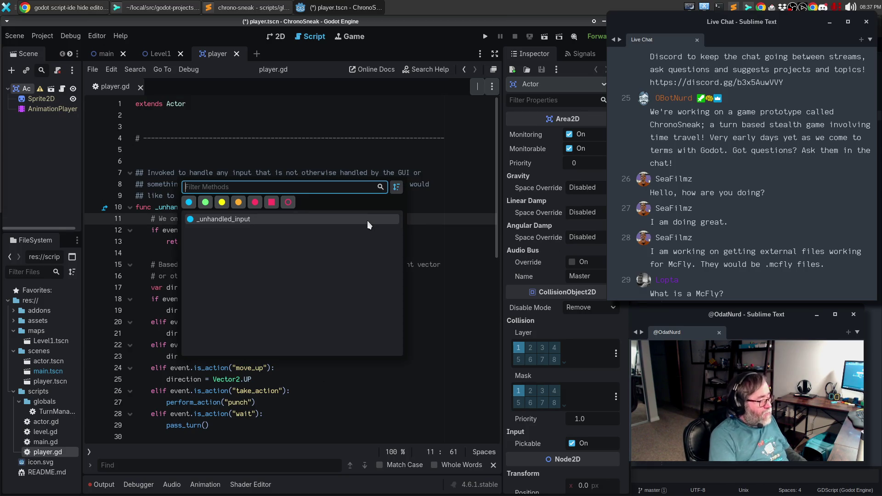
pyautogui.press('Escape')
# - Open the scripts list with Ctrl+U, try a split view of player.gd, then return to one editor
pyautogui.hotkey('ctrl', 'u')
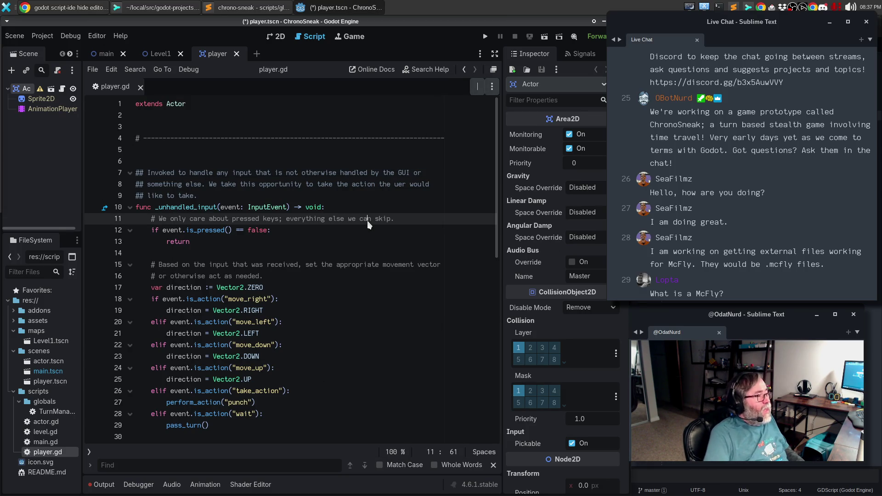
pyautogui.click(476, 84)
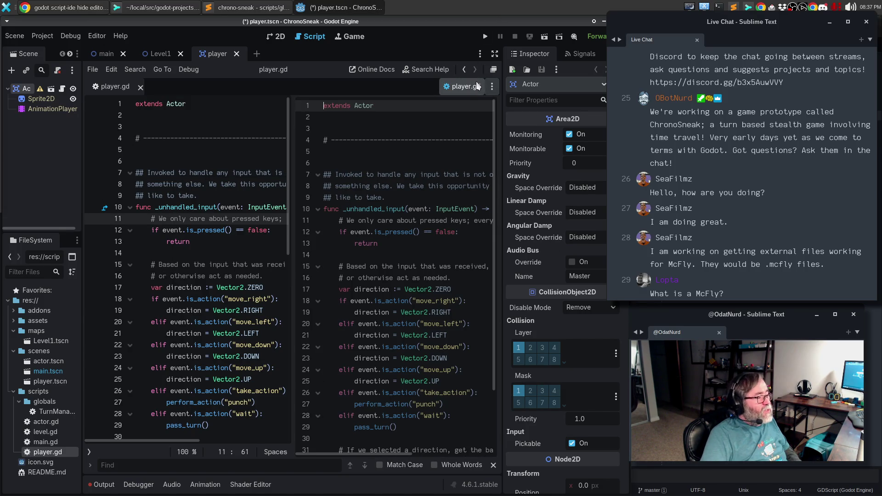
pyautogui.click(492, 90)
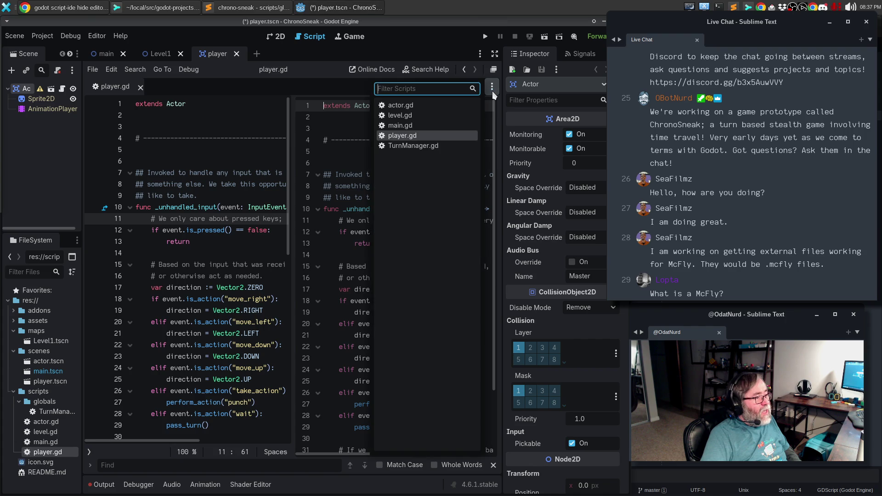
pyautogui.click(492, 87)
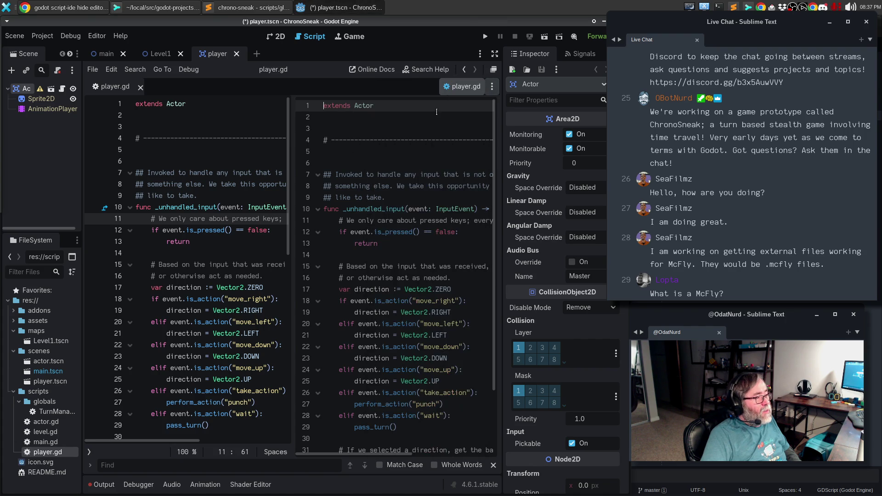
pyautogui.click(477, 86)
# - Hide the open-scripts list so the code fills the width, then click back into the code at line 19
pyautogui.click(492, 90)
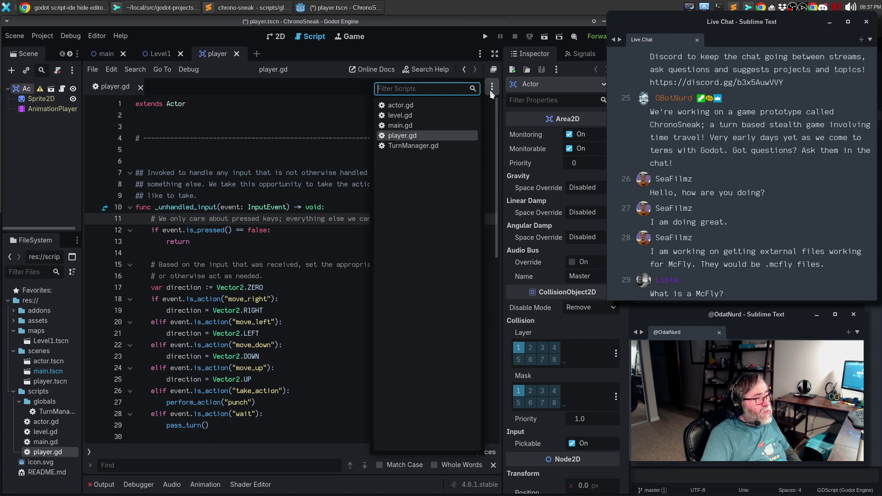
pyautogui.click(490, 90)
pyautogui.click(490, 90)
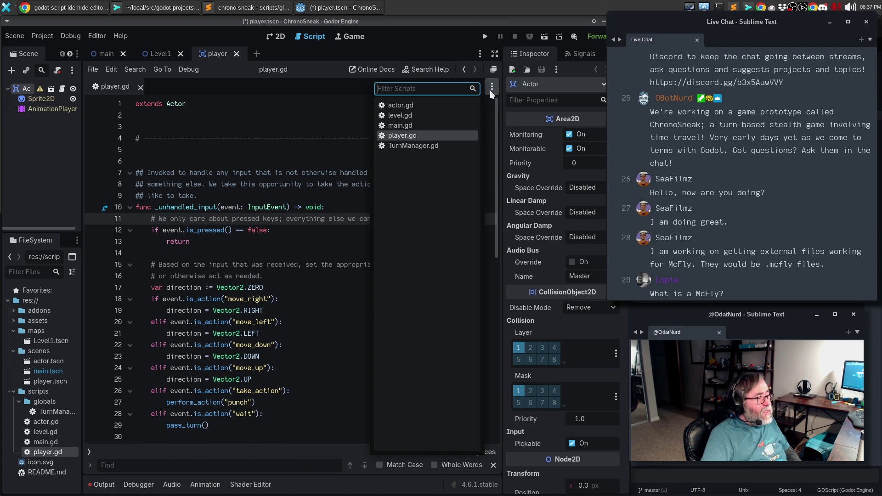
pyautogui.click(490, 90)
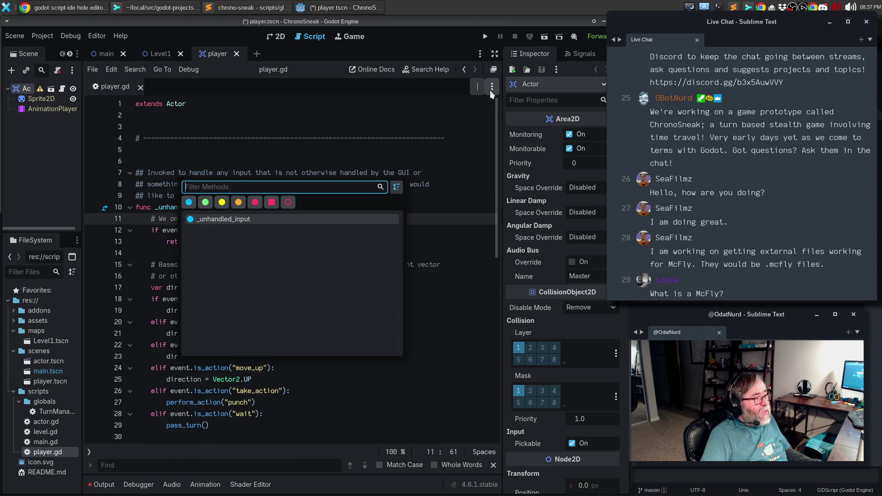
pyautogui.click(490, 90)
pyautogui.click(489, 90)
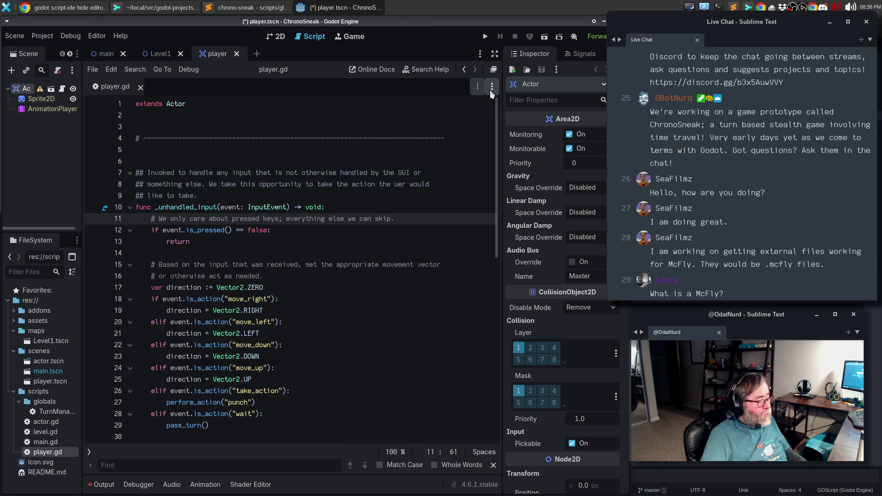
pyautogui.hotkey('ctrl', 'o')
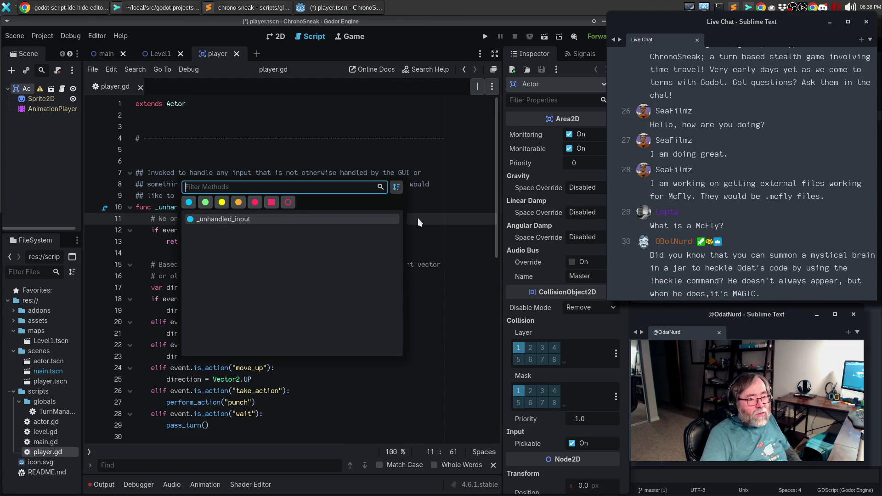
pyautogui.click(427, 244)
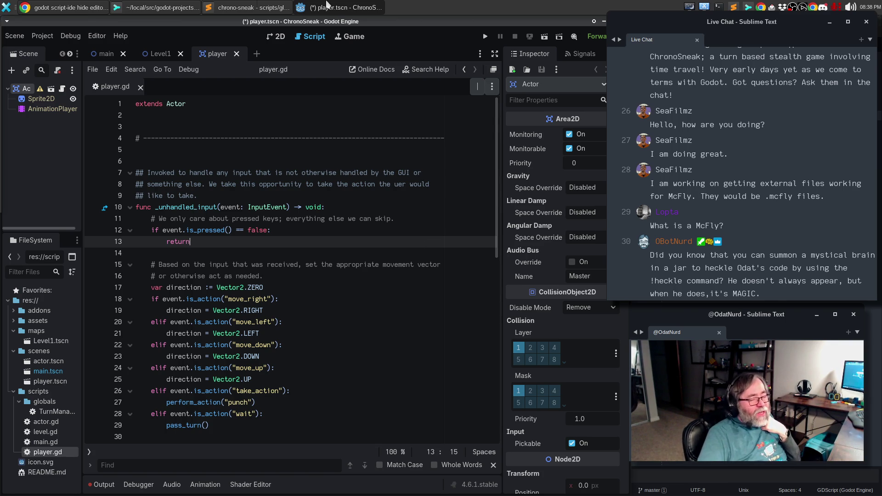
pyautogui.click(350, 312)
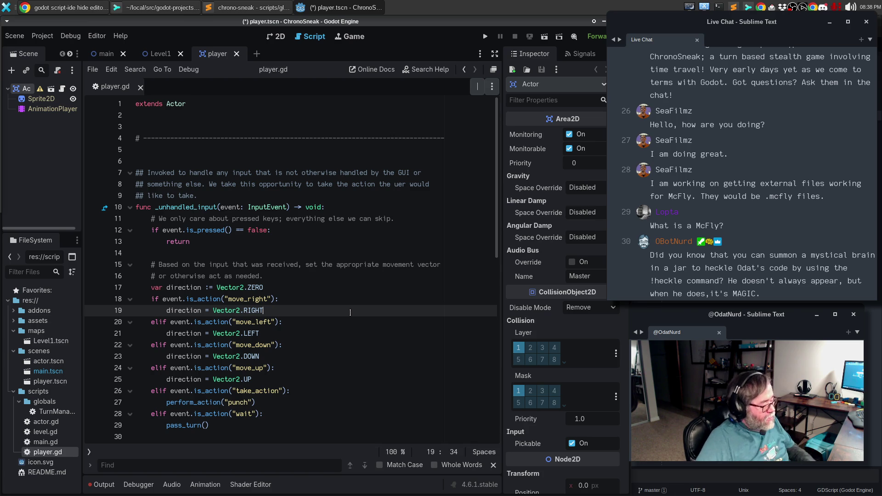
# - Save and run the game with F5, then move the floating game window to the left
pyautogui.press('F5')
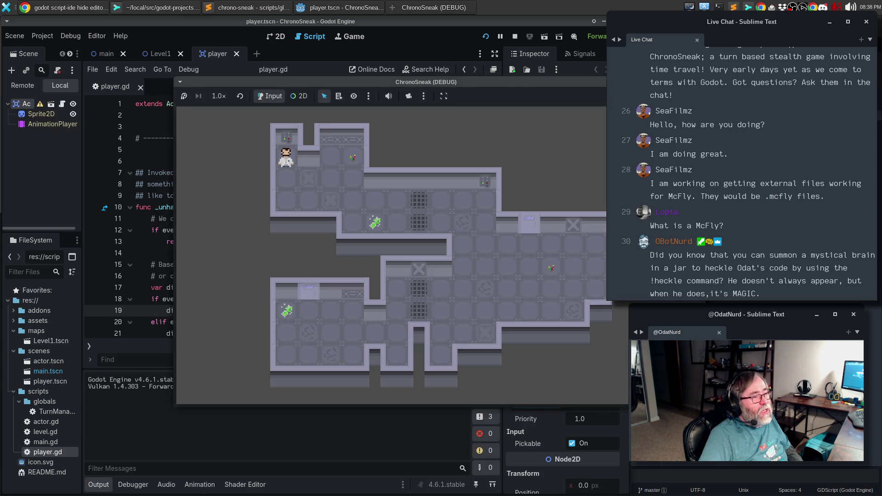
pyautogui.press('F8')
pyautogui.click(350, 36)
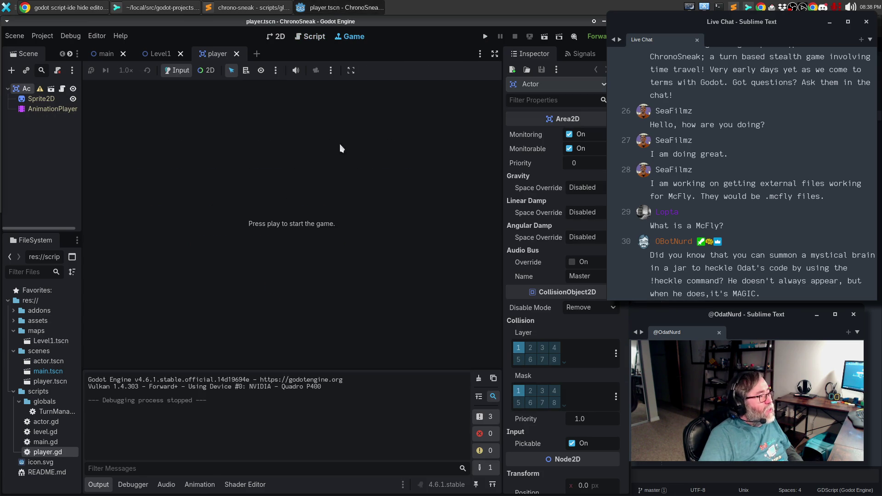
pyautogui.press('F5')
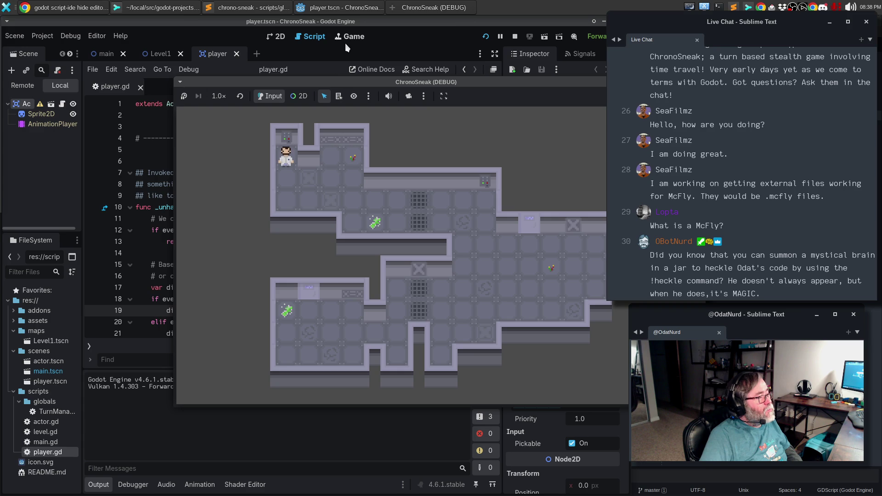
pyautogui.click(349, 43)
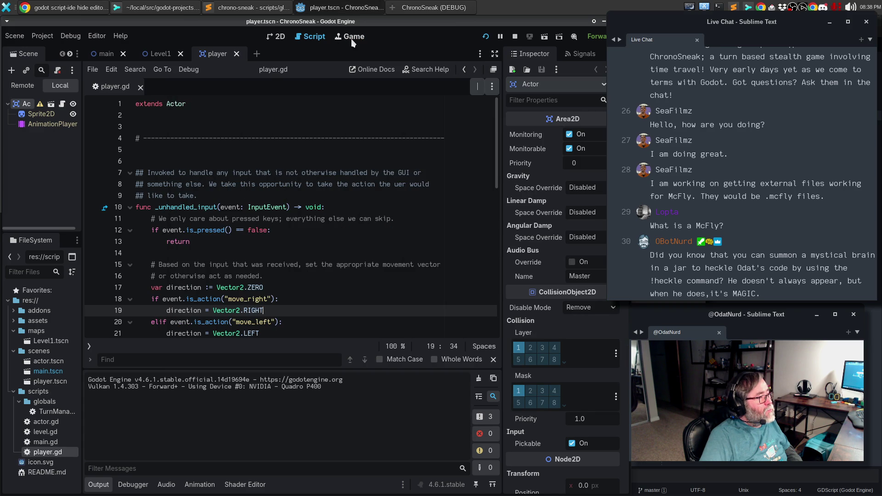
pyautogui.click(350, 37)
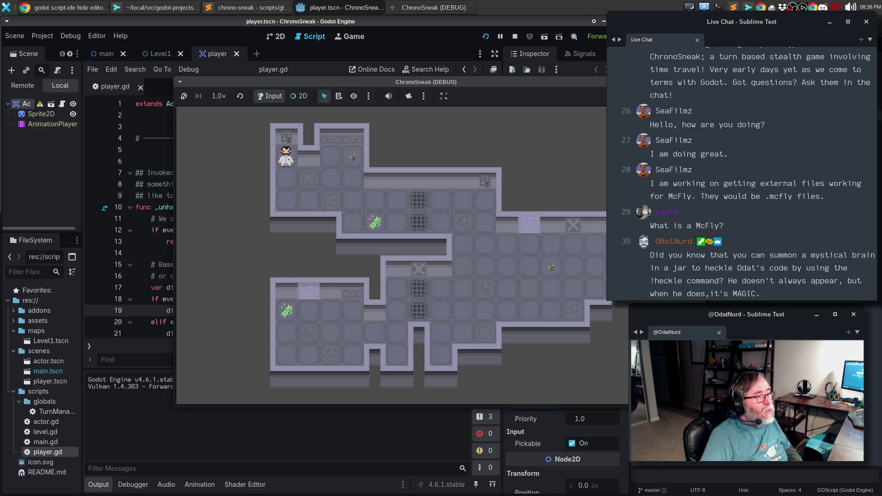
pyautogui.moveTo(390, 85)
pyautogui.mouseDown()
pyautogui.moveTo(503, 80)
pyautogui.moveTo(515, 63)
pyautogui.moveTo(499, 94)
pyautogui.moveTo(575, 78)
pyautogui.moveTo(446, 88)
pyautogui.moveTo(490, 75)
pyautogui.mouseUp()
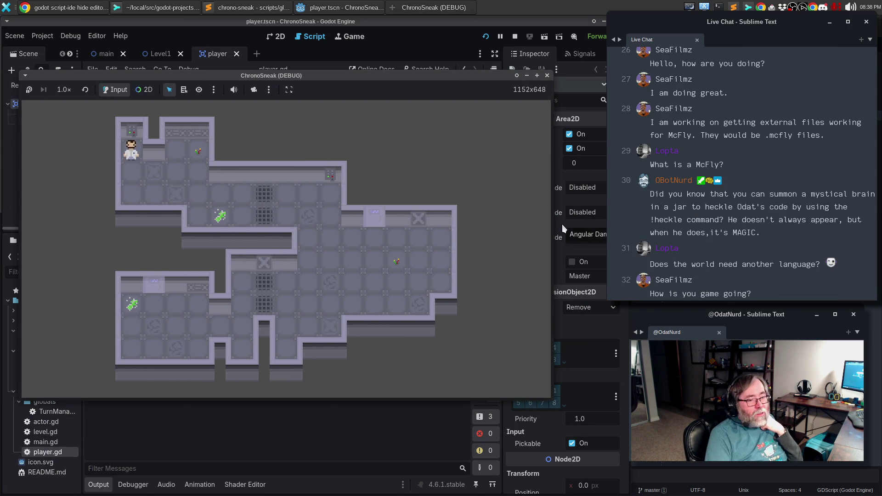
# - Walk the player through the corridors and rooms with the arrow keys, then close the game window
pyautogui.press('Down')
pyautogui.press('Right')
pyautogui.press('Right')
pyautogui.press('Right')
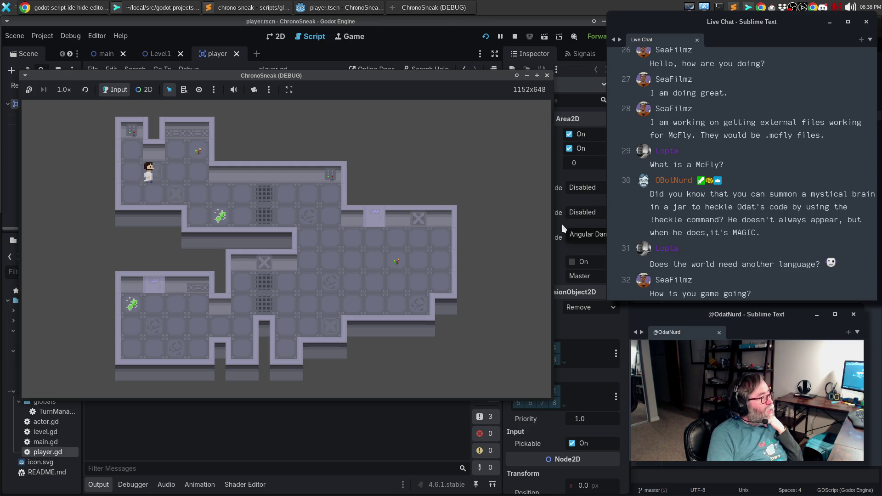
pyautogui.press('Down')
pyautogui.press('Down')
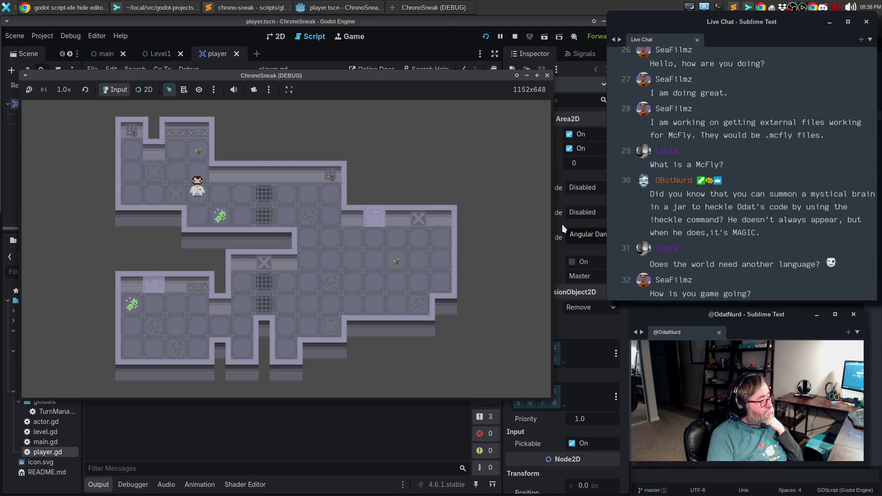
pyautogui.press('Right')
pyautogui.press('Right')
pyautogui.press('Right')
pyautogui.press('Right')
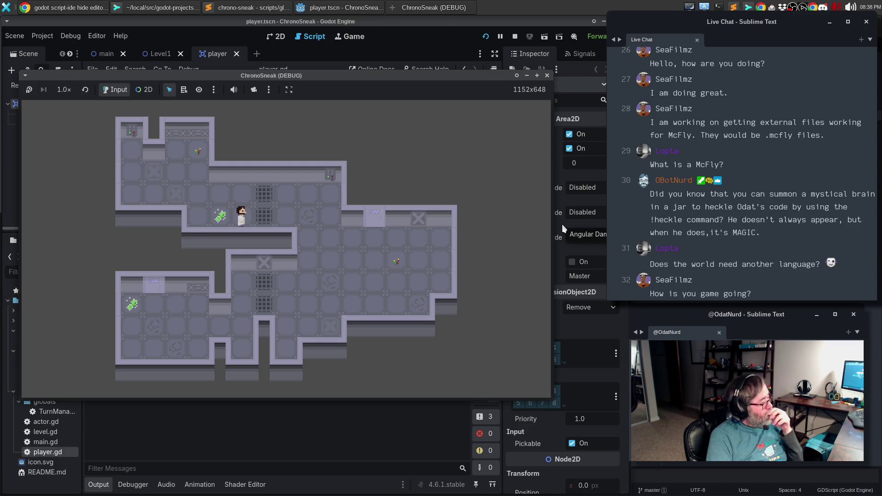
pyautogui.press('Right')
pyautogui.press('Down')
pyautogui.press('Down')
pyautogui.press('Down')
pyautogui.press('Left')
pyautogui.press('Left')
pyautogui.press('Left')
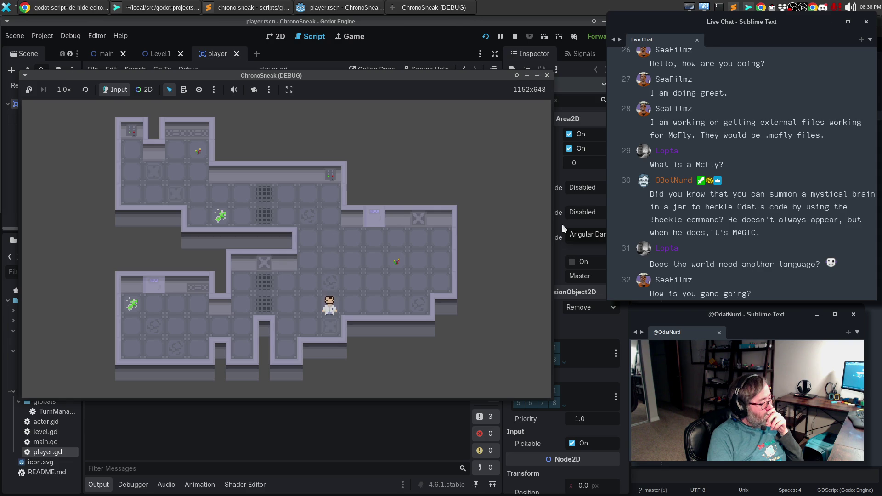
pyautogui.press('Left')
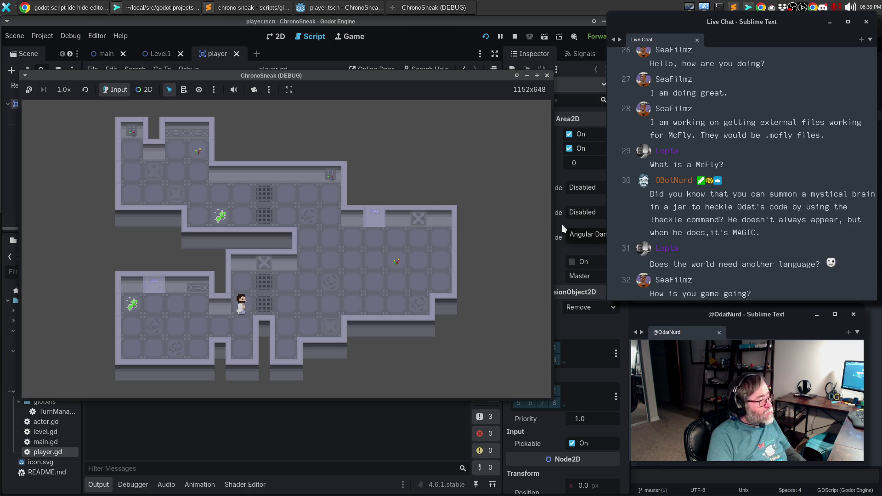
pyautogui.press('Right')
pyautogui.press('Right')
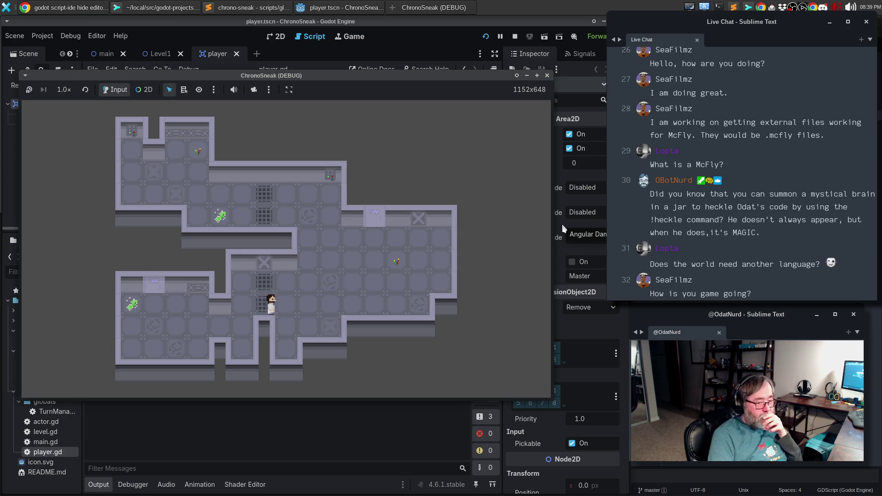
pyautogui.press('Right')
pyautogui.press('Up')
pyautogui.press('Up')
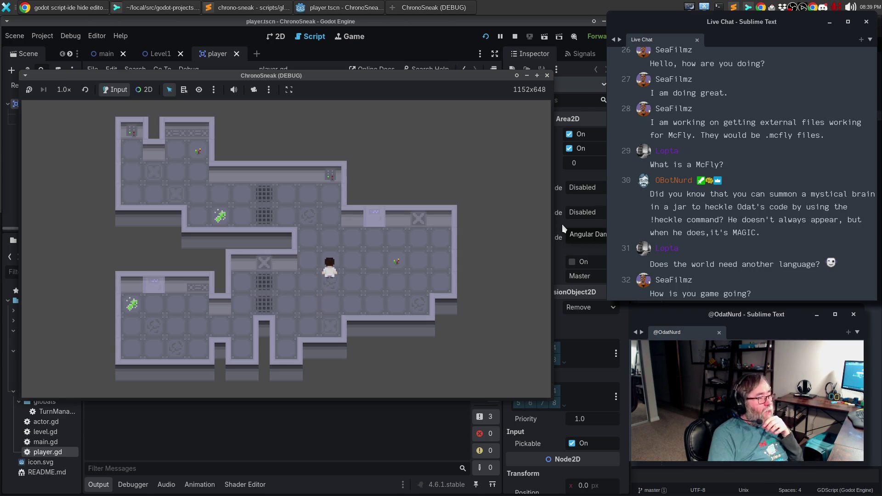
pyautogui.press('Left')
pyautogui.press('Left')
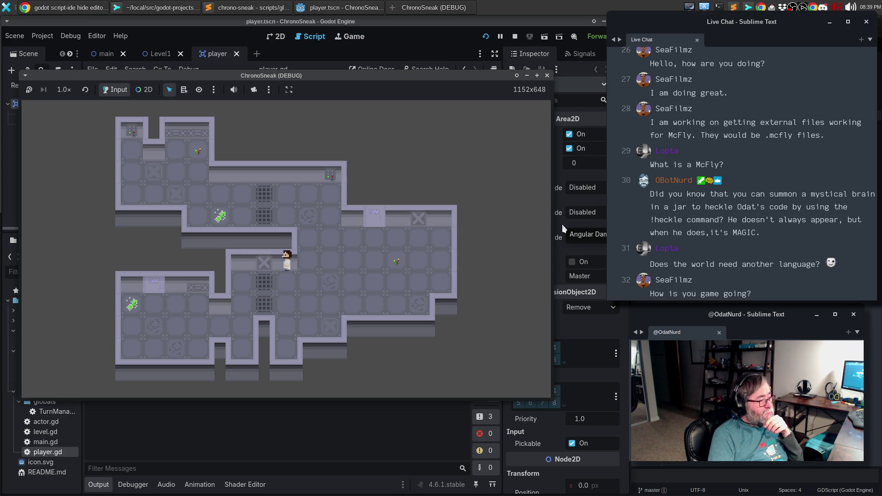
pyautogui.press('Up')
pyautogui.press('Up')
pyautogui.press('Up')
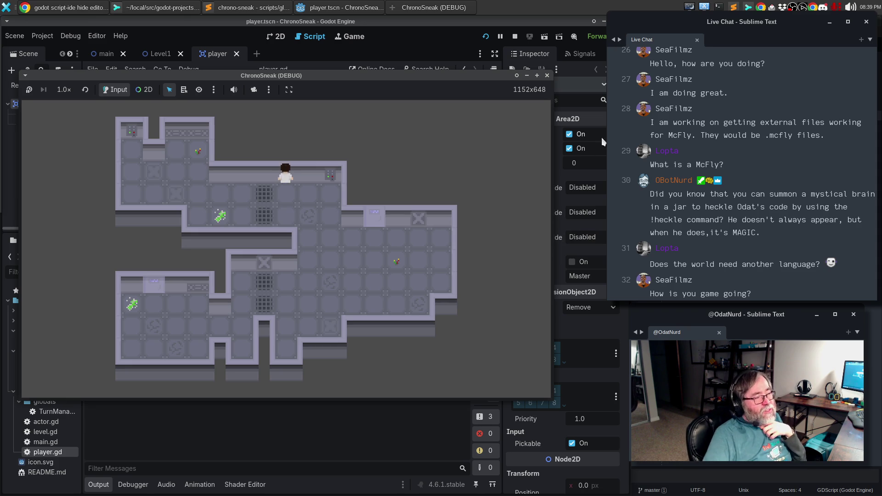
pyautogui.click(547, 75)
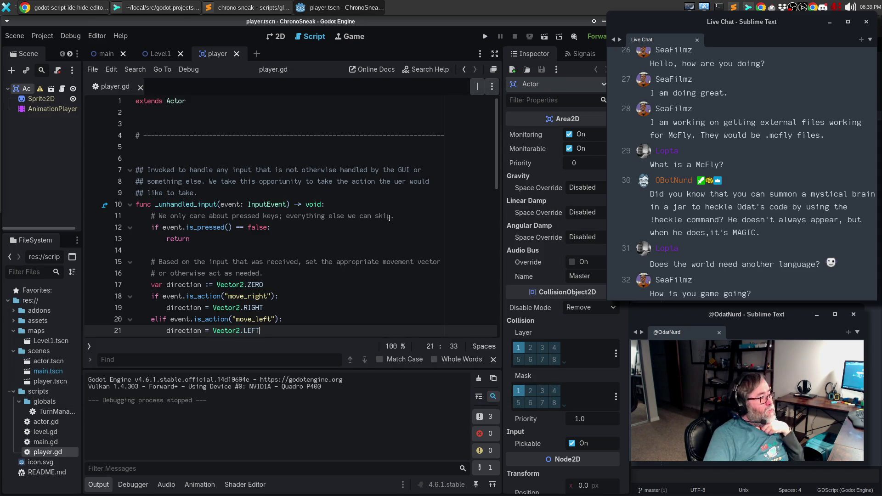
# - Switch to the Level1 scene and show its tilemap in the 2D view
pyautogui.click(339, 231)
pyautogui.click(158, 53)
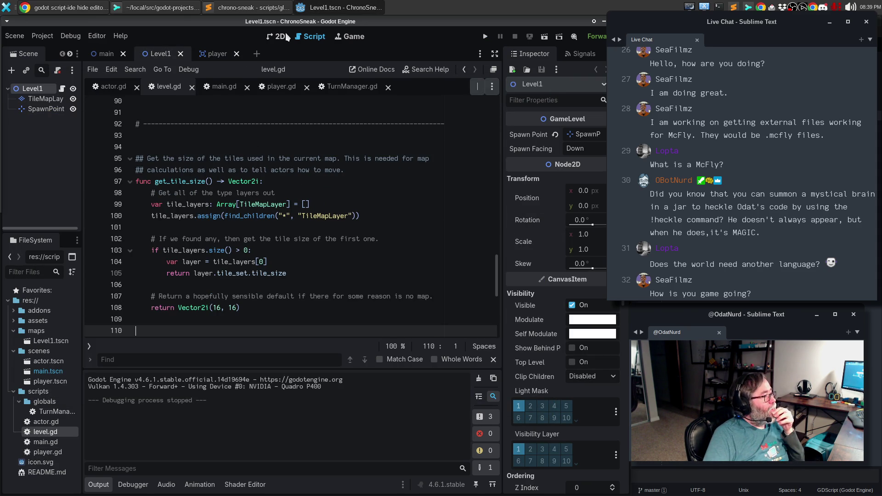
pyautogui.click(285, 36)
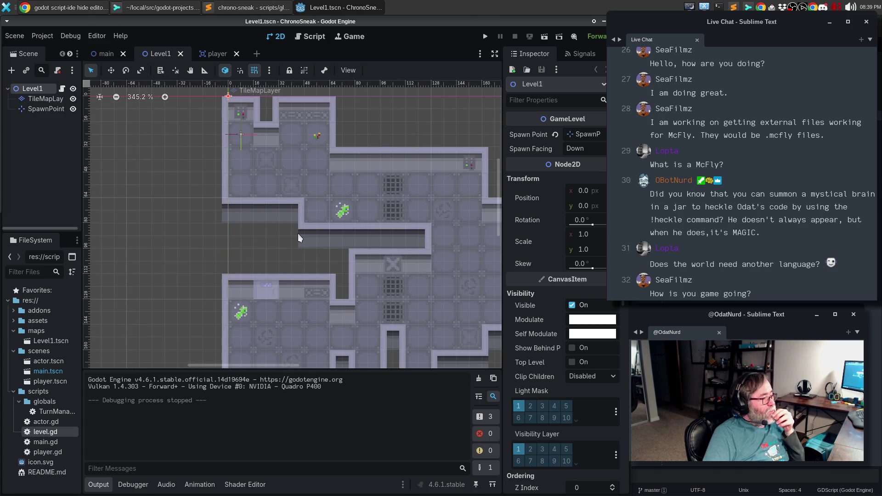
pyautogui.scroll(-1, 298, 234)
pyautogui.scroll(2, 301, 225)
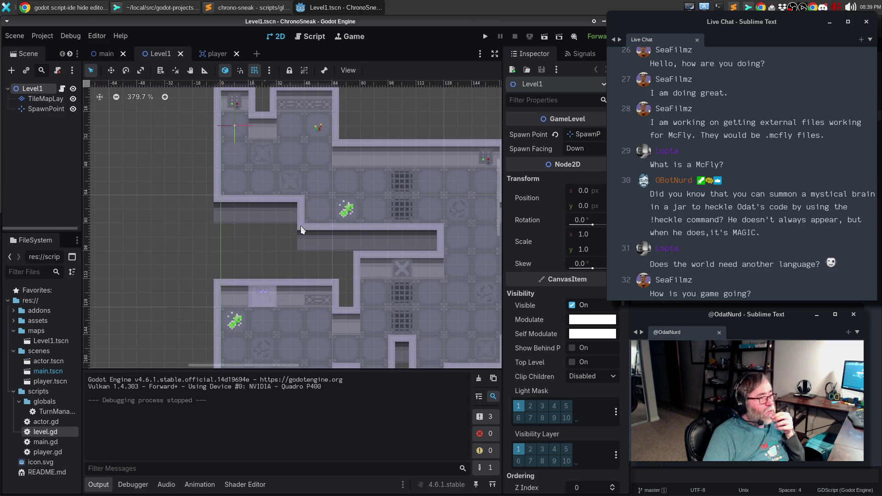
# - Apply the Streaming editor layout from the Editor menu
pyautogui.click(105, 38)
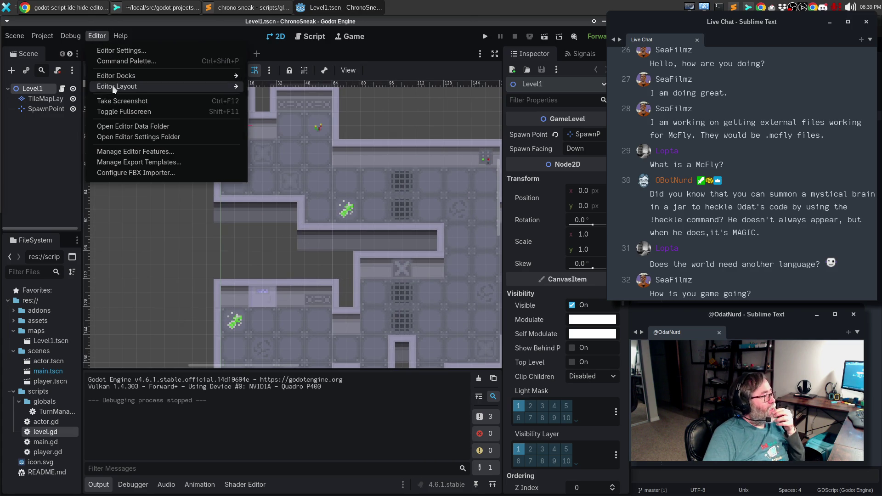
pyautogui.moveTo(114, 88)
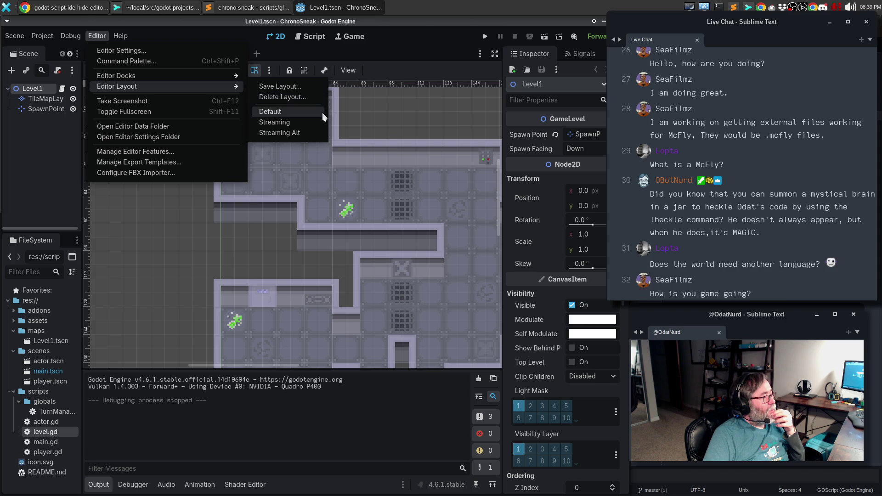
pyautogui.click(318, 127)
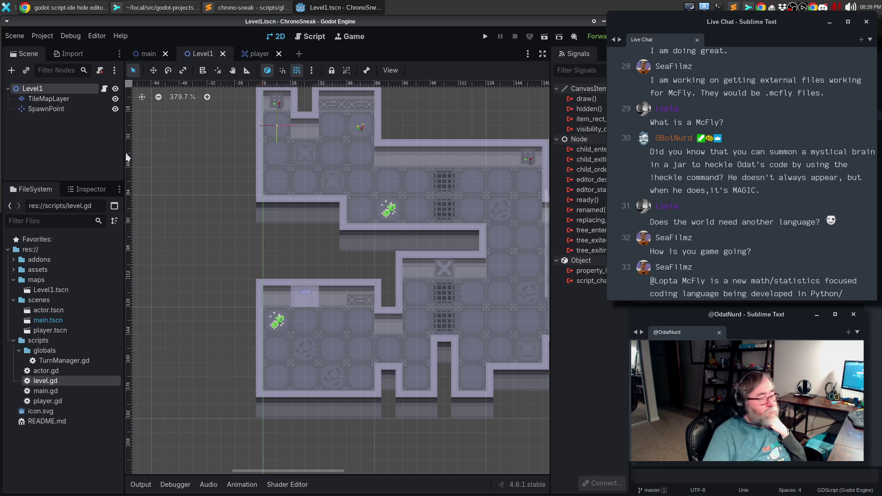
pyautogui.click(83, 190)
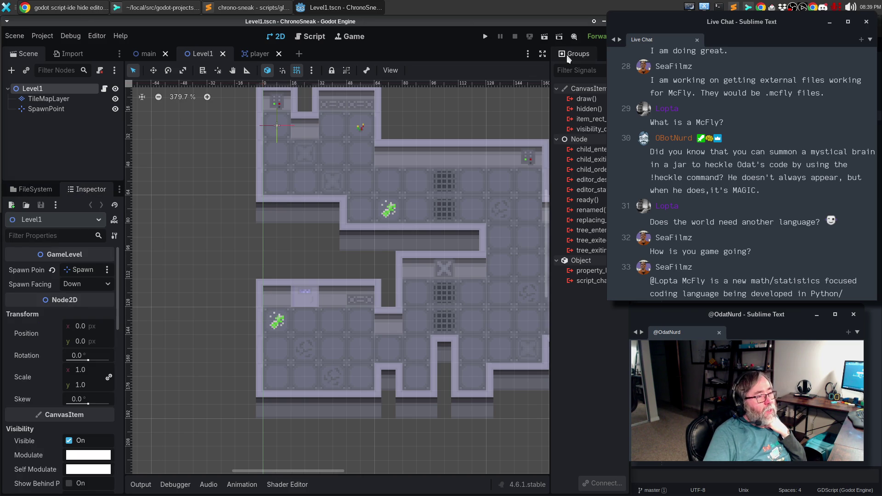
pyautogui.click(577, 54)
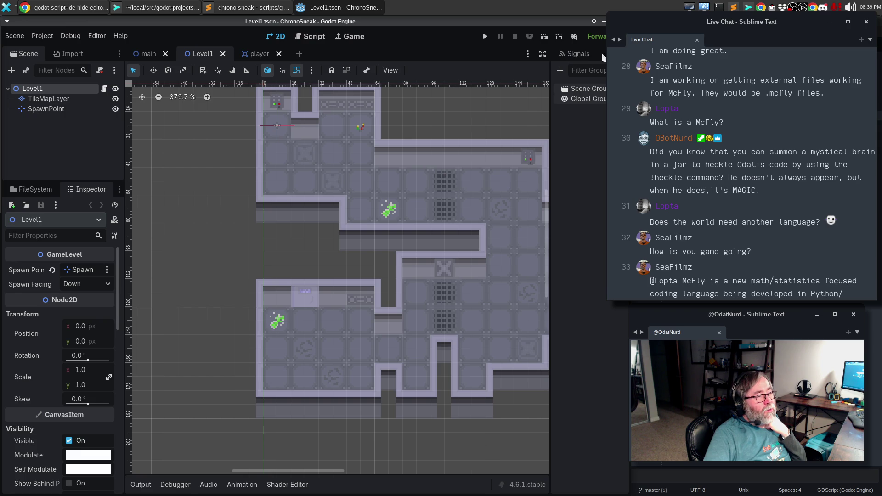
pyautogui.click(578, 54)
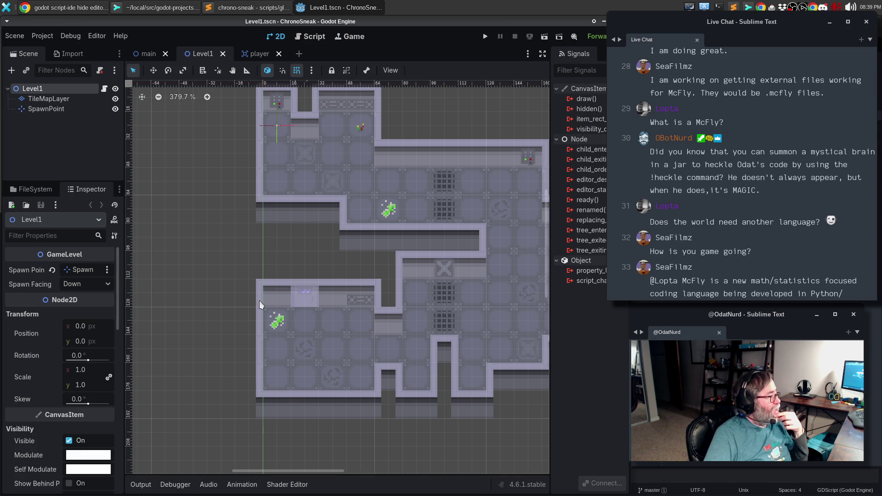
pyautogui.moveTo(124, 294); pyautogui.dragTo(127, 276)
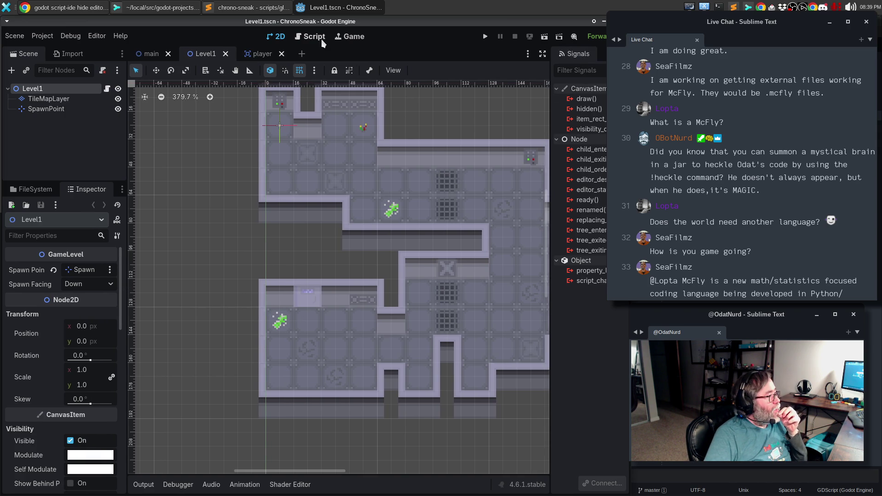
pyautogui.click(316, 38)
pyautogui.click(274, 37)
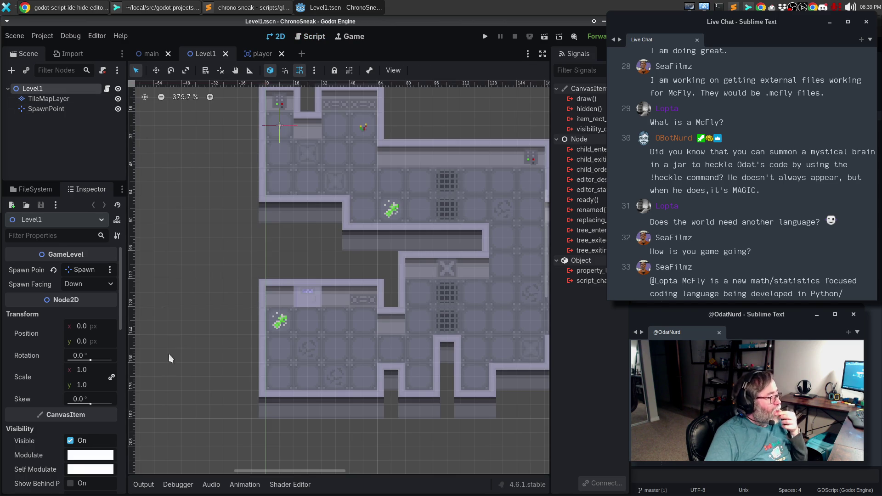
pyautogui.click(65, 102)
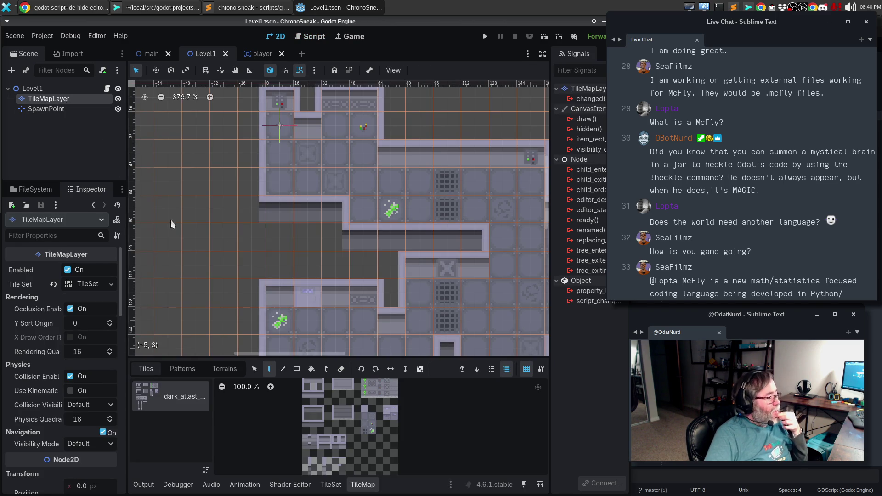
# - Open the TileSet editor and peek at its tile creation and source options without choosing any
pyautogui.click(331, 486)
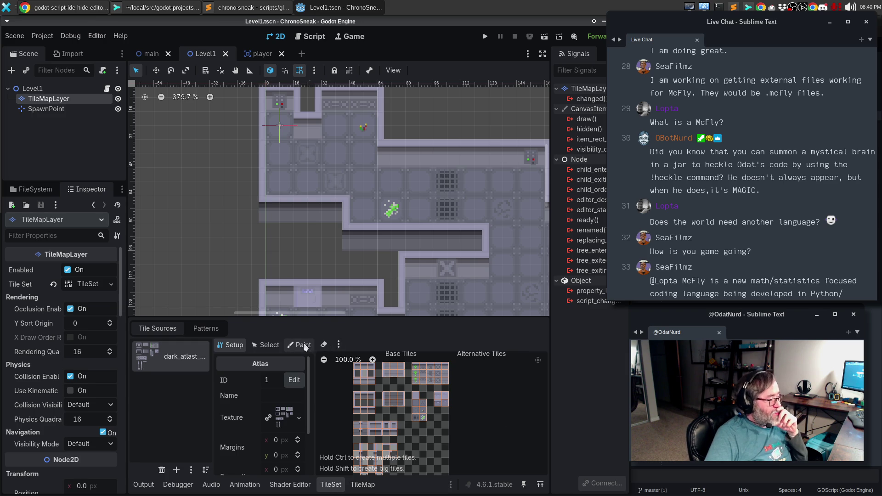
pyautogui.click(338, 346)
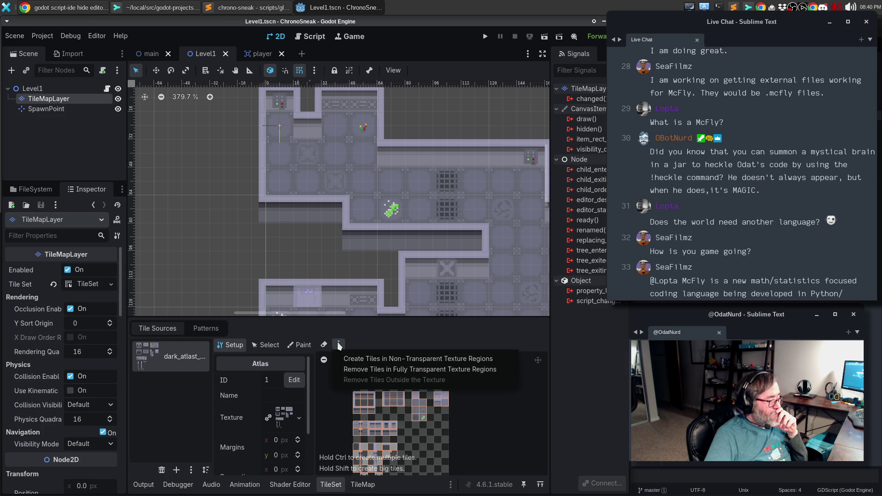
pyautogui.click(369, 341)
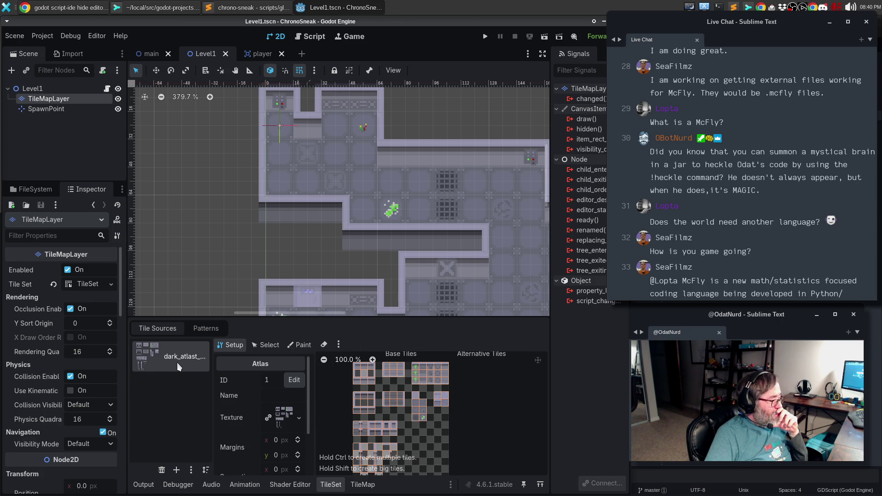
pyautogui.click(192, 468)
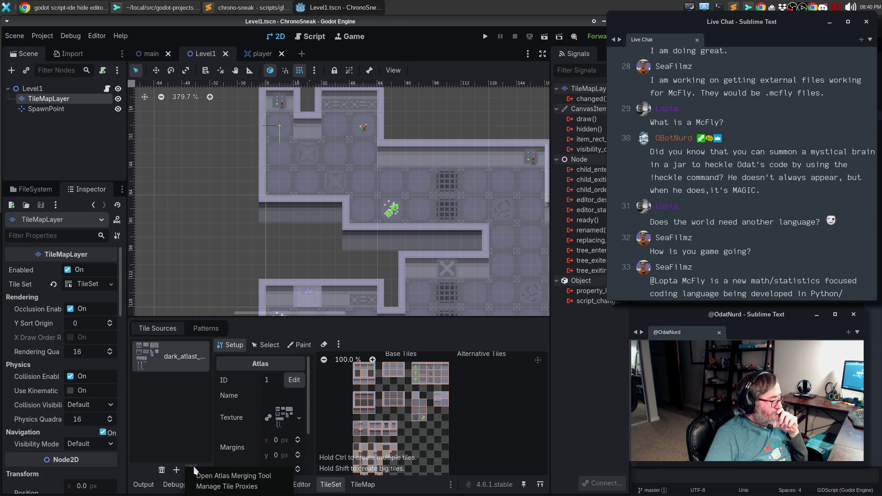
pyautogui.click(195, 428)
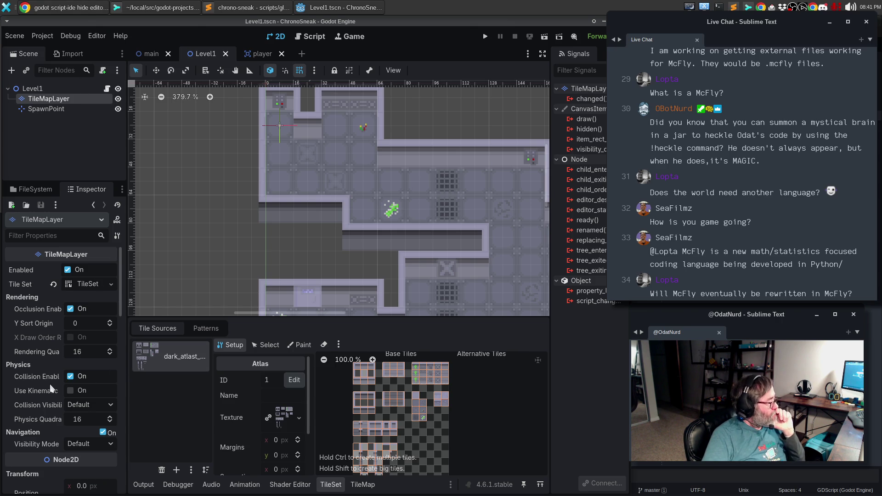
# - Widen the Inspector dock and scroll through the TileMapLayer's properties
pyautogui.scroll(-2, 52, 389)
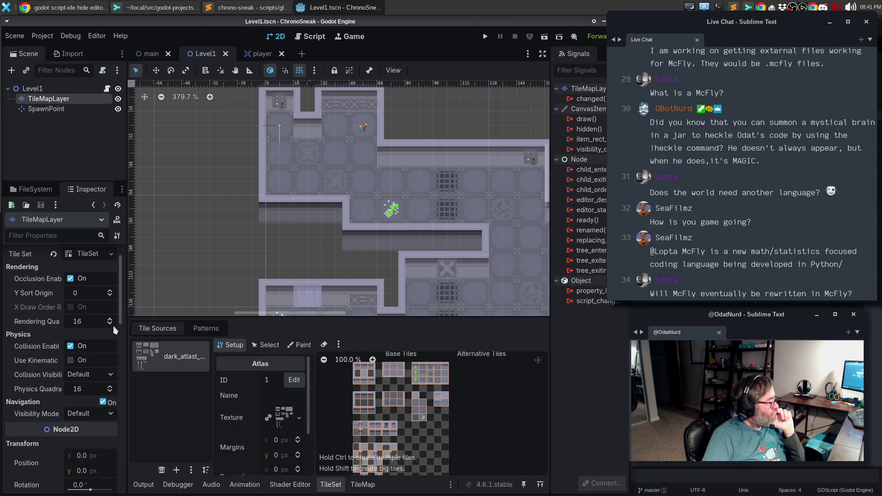
pyautogui.moveTo(128, 326); pyautogui.dragTo(149, 327)
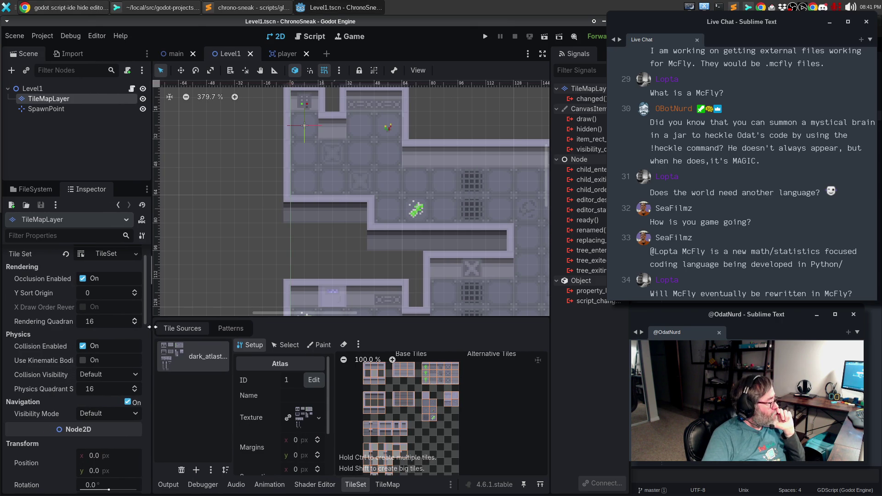
pyautogui.scroll(-5, 48, 348)
pyautogui.scroll(-5, 49, 348)
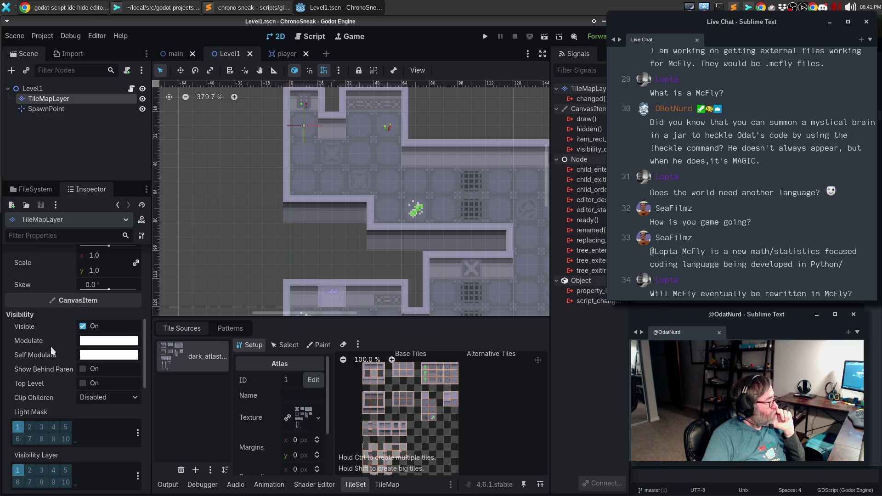
pyautogui.scroll(-2, 117, 425)
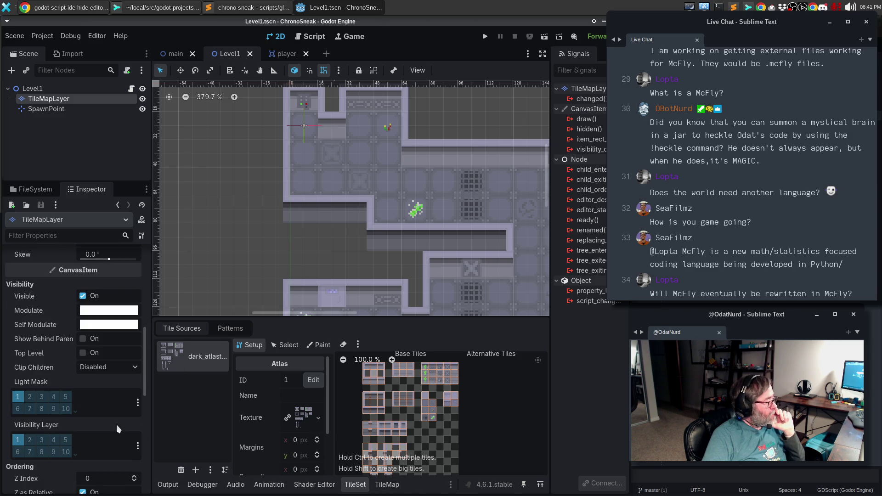
pyautogui.scroll(-2, 120, 423)
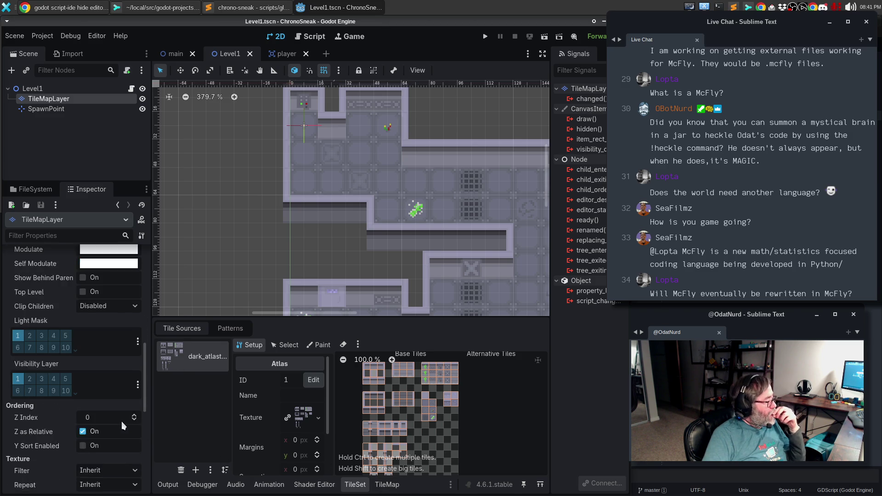
pyautogui.scroll(-4, 125, 416)
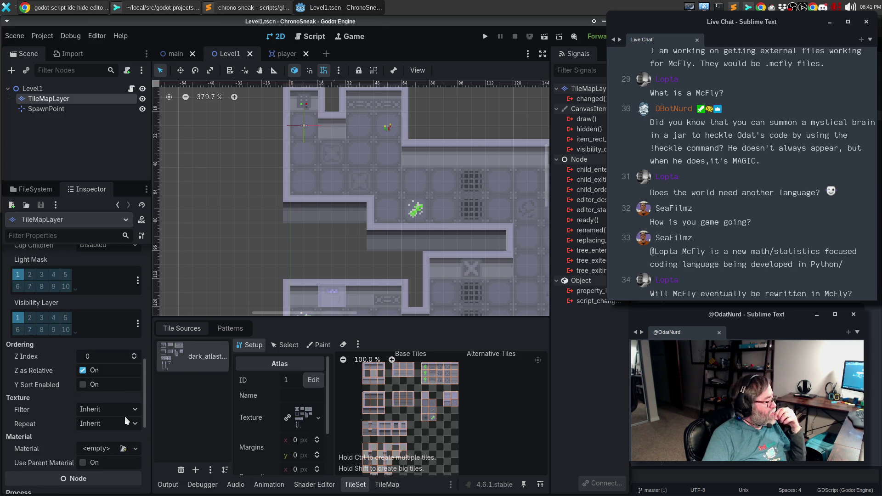
pyautogui.scroll(-4, 125, 416)
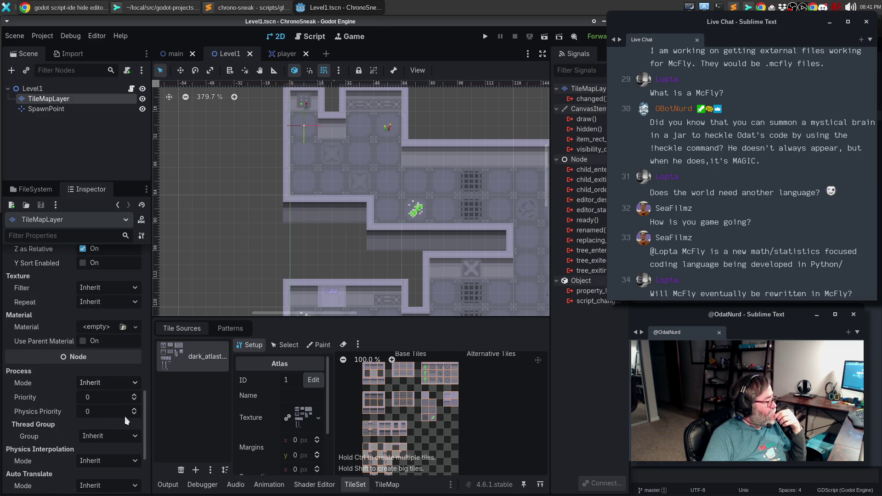
pyautogui.scroll(-1, 125, 415)
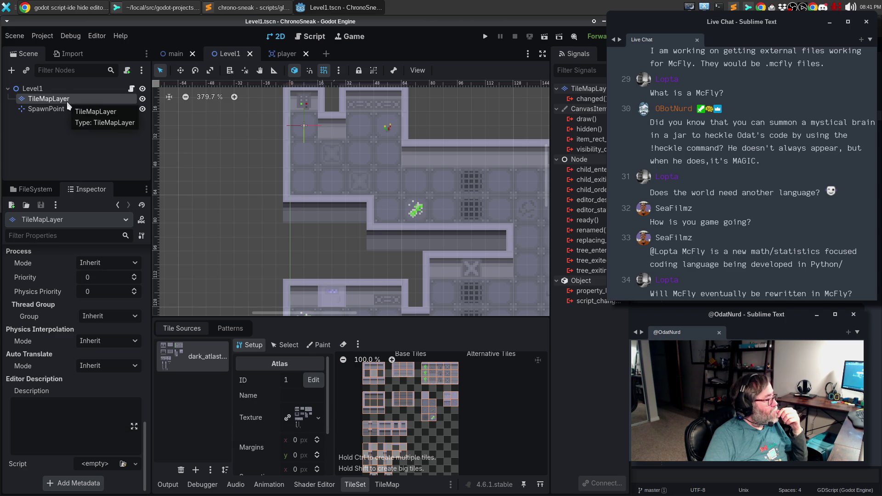
pyautogui.scroll(5, 42, 388)
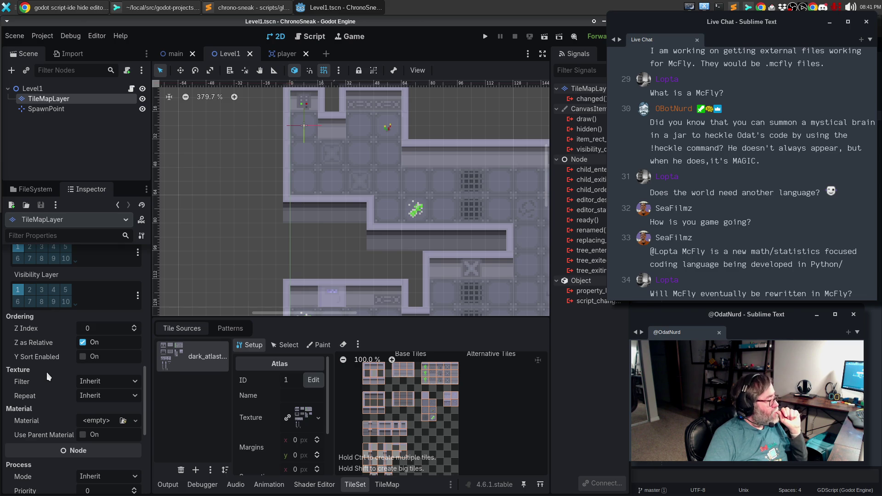
pyautogui.scroll(4, 46, 371)
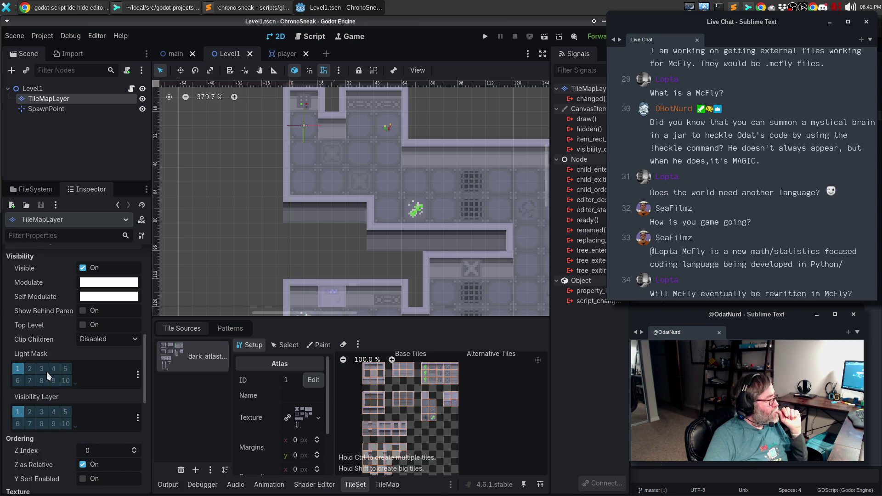
pyautogui.scroll(4, 47, 372)
pyautogui.scroll(6, 47, 371)
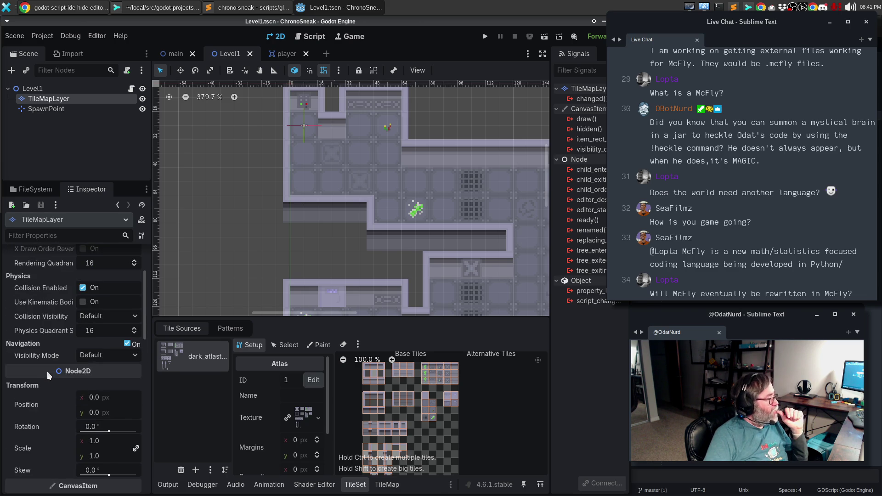
pyautogui.scroll(3, 48, 371)
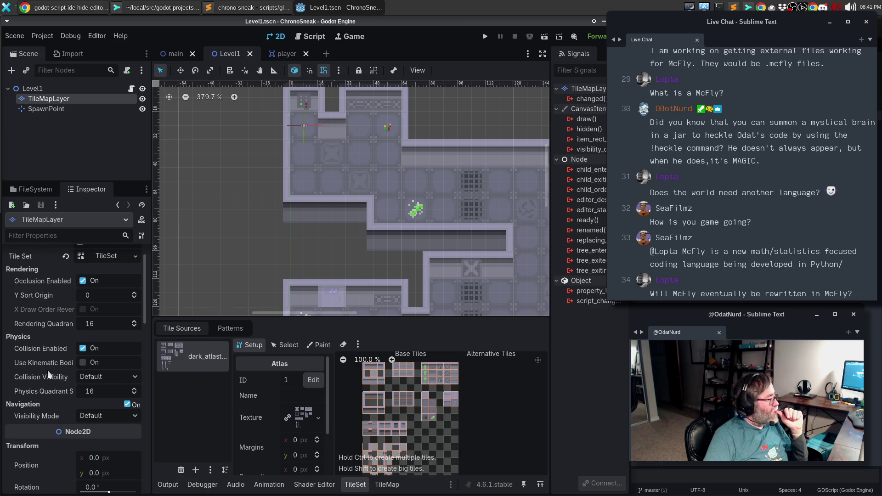
pyautogui.scroll(2, 48, 374)
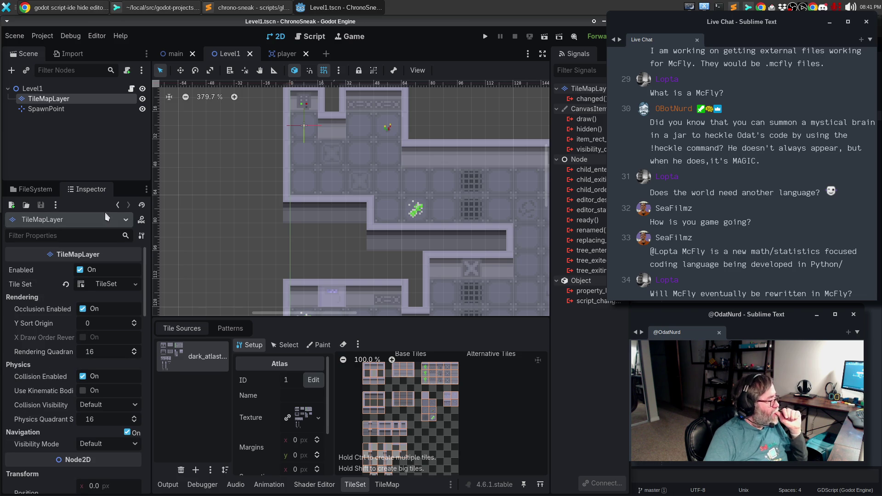
# - Expand the Tile Set resource to show its Square shape, 16×16 px tiles and layer lists
pyautogui.click(114, 285)
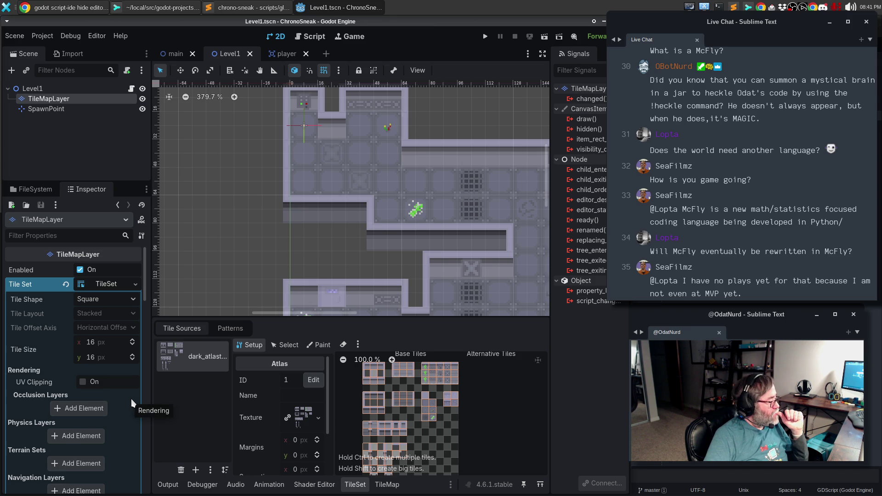
pyautogui.scroll(-2, 131, 399)
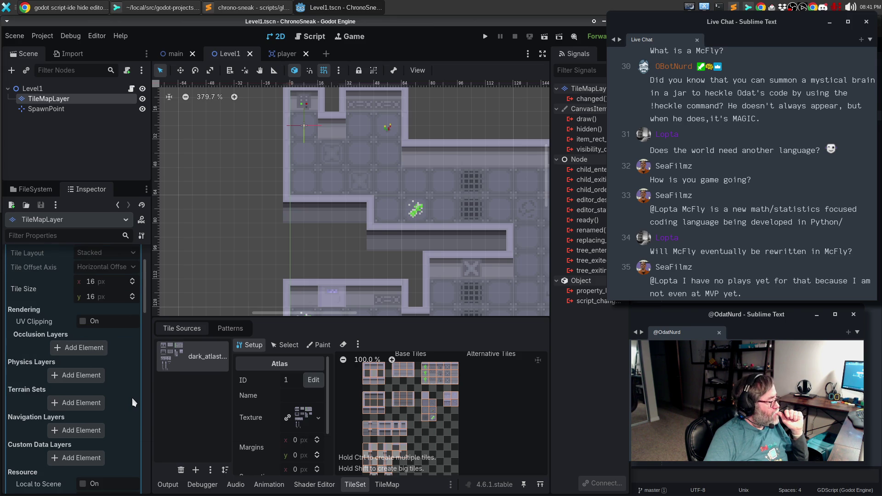
pyautogui.scroll(-2, 132, 398)
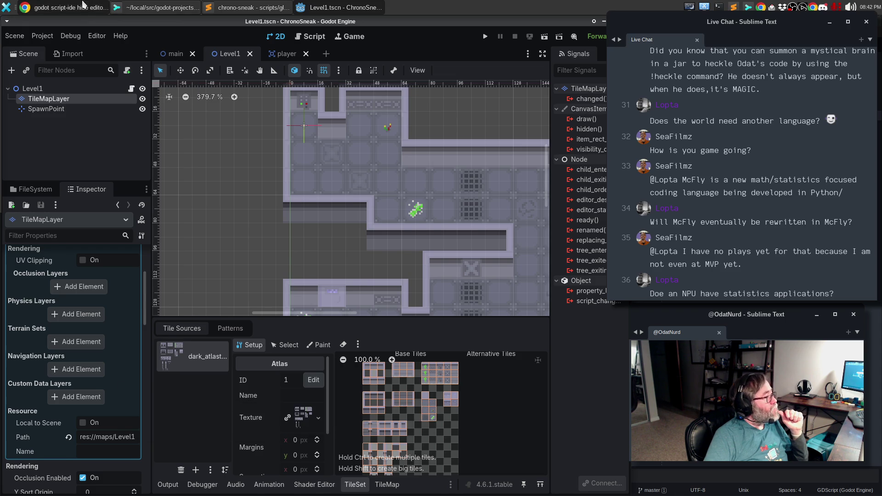
pyautogui.click(69, 7)
# - Search Google for 'godot add collision to tileset', skim the results, and return to Godot
pyautogui.click(279, 101)
pyautogui.hotkey('ctrl', 'a')
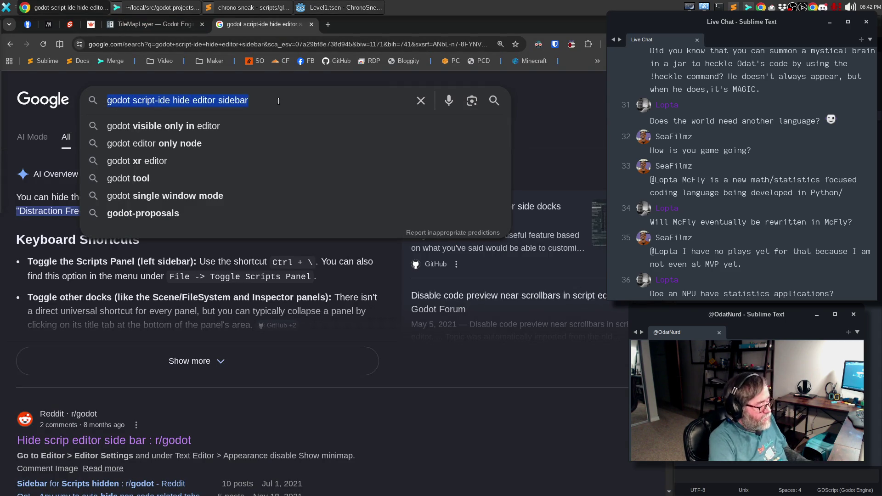
pyautogui.write('godot add coll')
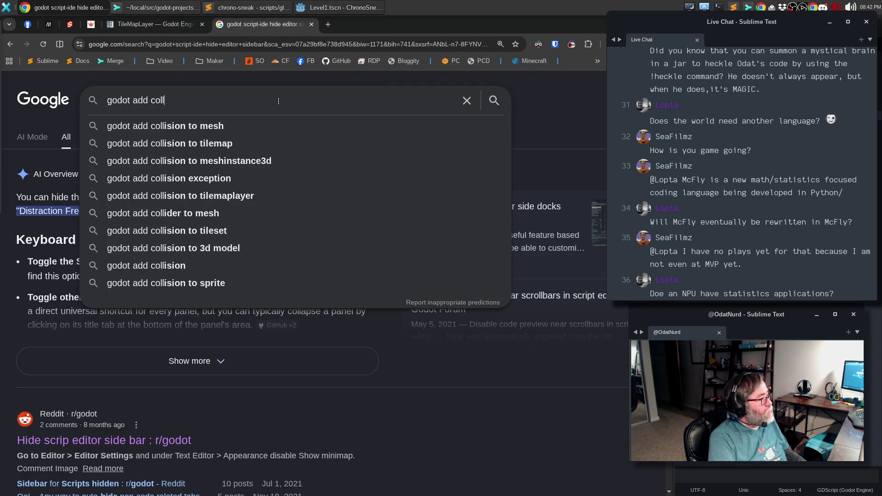
pyautogui.write('ion to tiles')
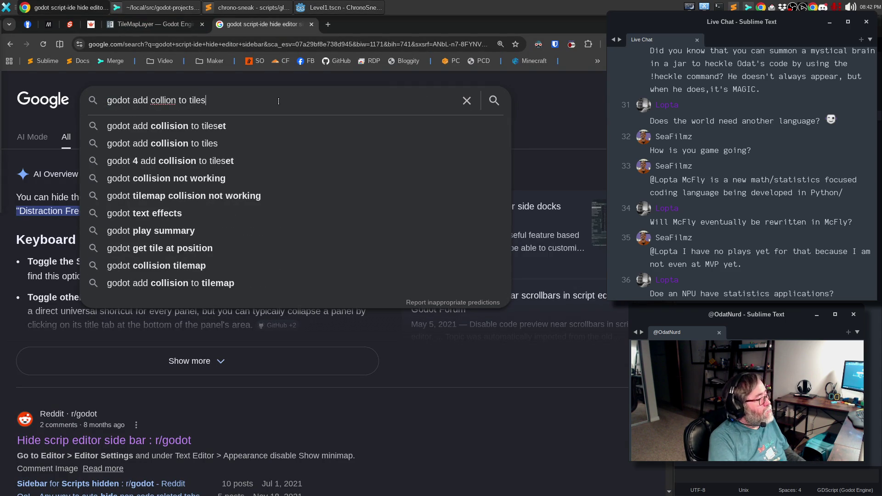
pyautogui.press('Down')
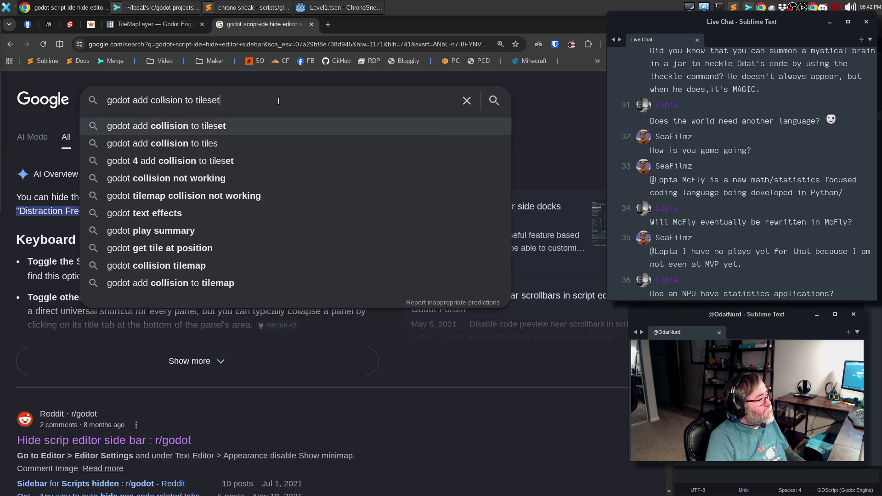
pyautogui.press('Return')
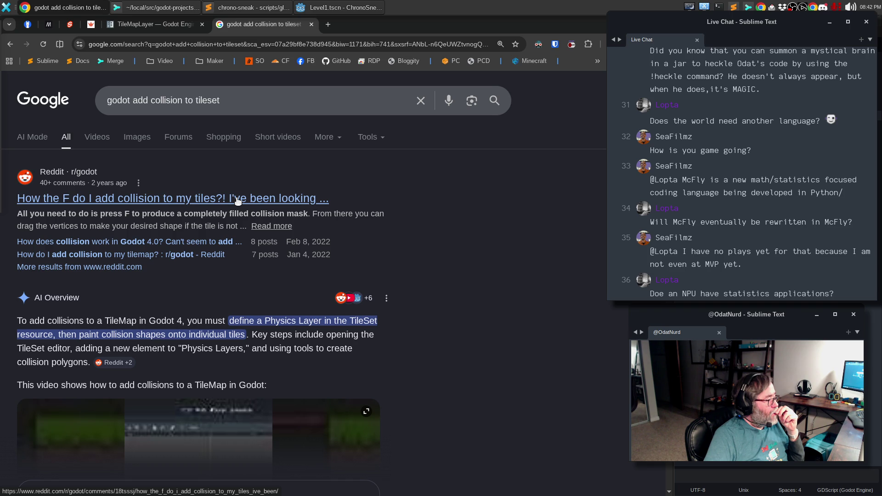
pyautogui.scroll(-6, 237, 201)
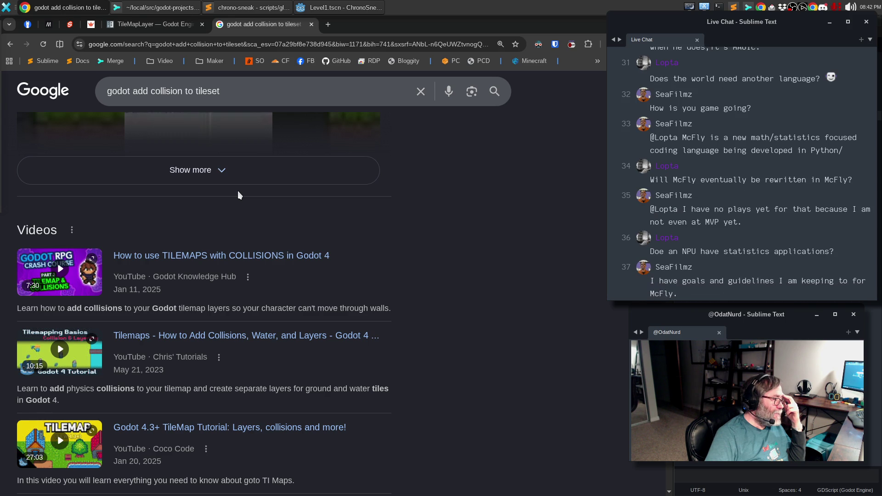
pyautogui.scroll(-8, 238, 191)
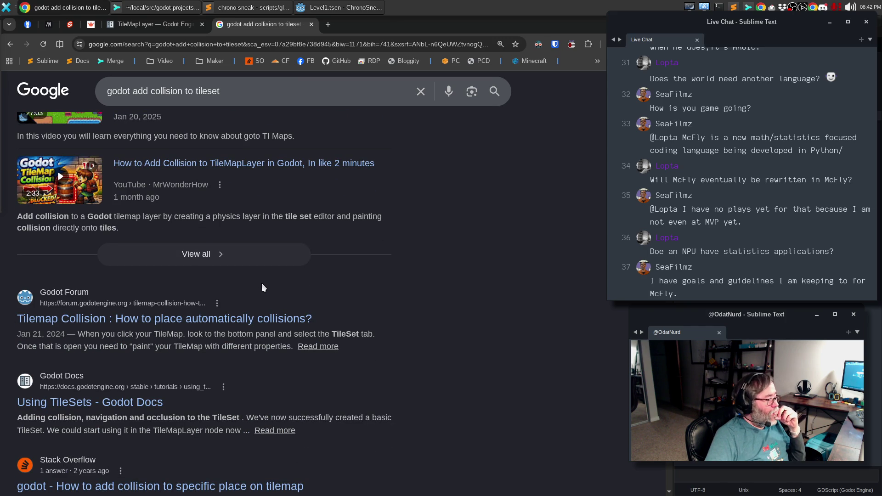
pyautogui.click(346, 9)
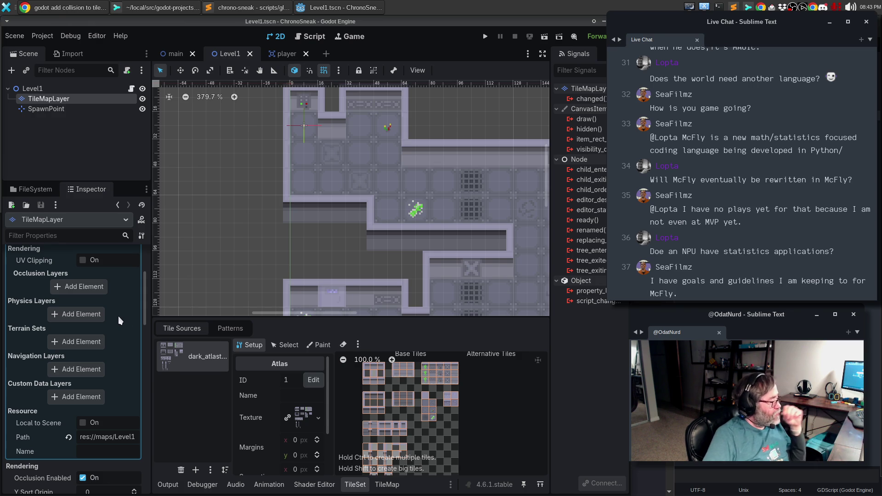
# - Switch the TileSet to Paint mode and add a new Custom Data Layer
pyautogui.click(318, 348)
pyautogui.click(317, 381)
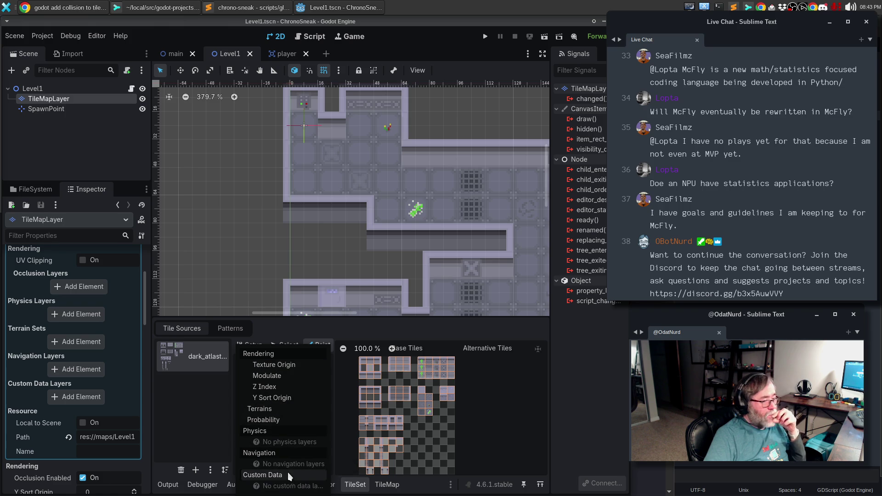
pyautogui.click(172, 400)
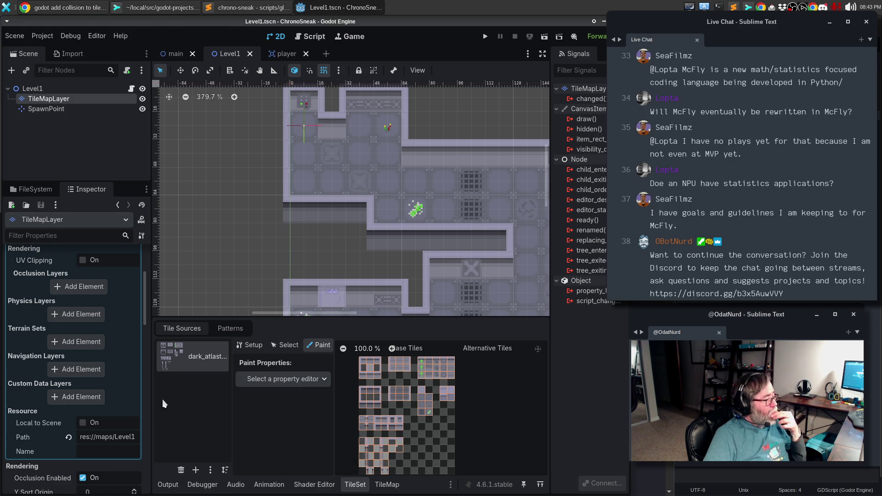
pyautogui.click(60, 397)
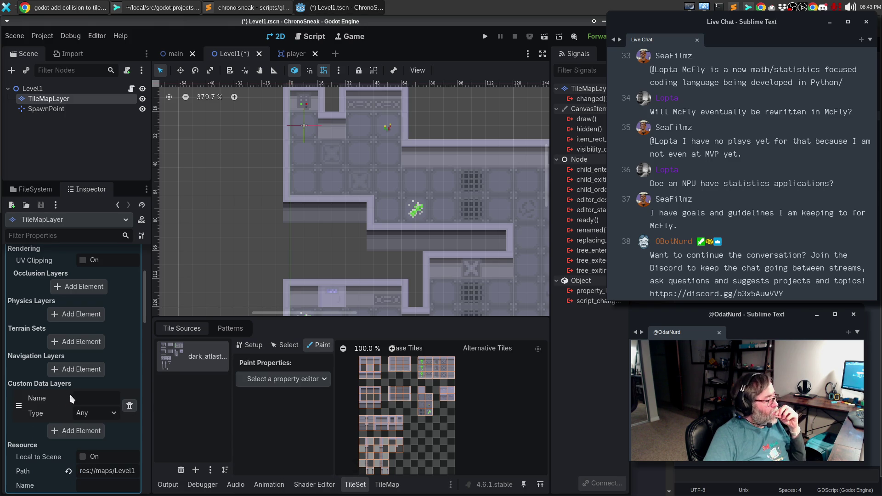
pyautogui.click(100, 415)
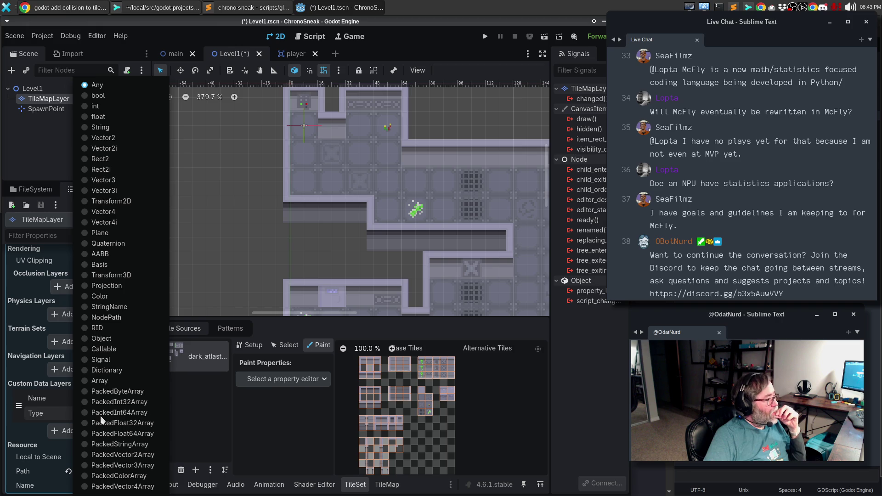
pyautogui.click(33, 426)
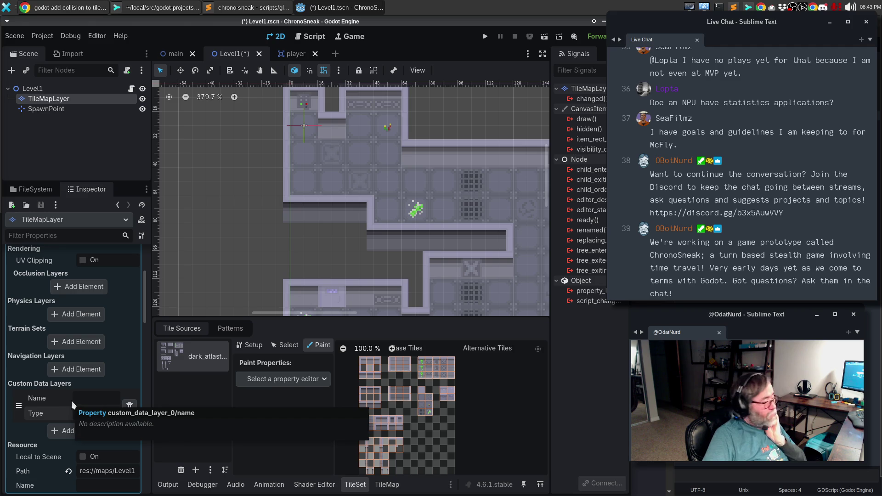
# - Name the layer 'blocked', set its type to bool, and choose it as the paint property
pyautogui.click(76, 399)
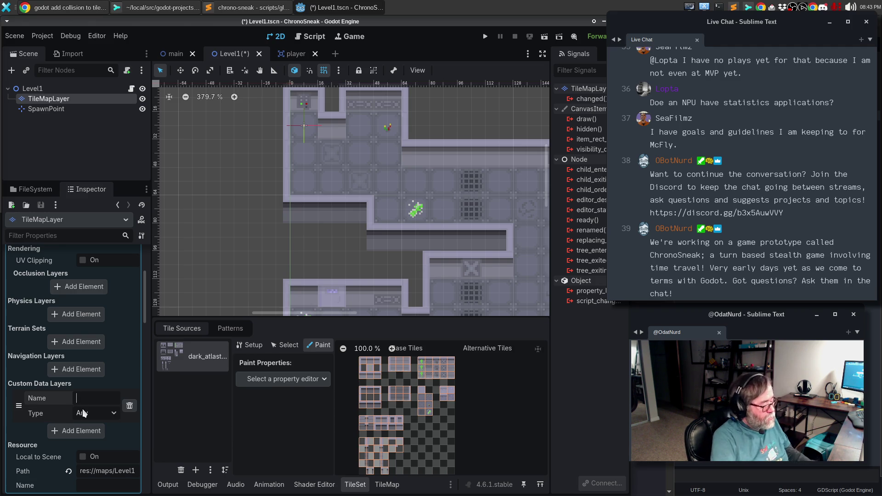
pyautogui.write('Blocked')
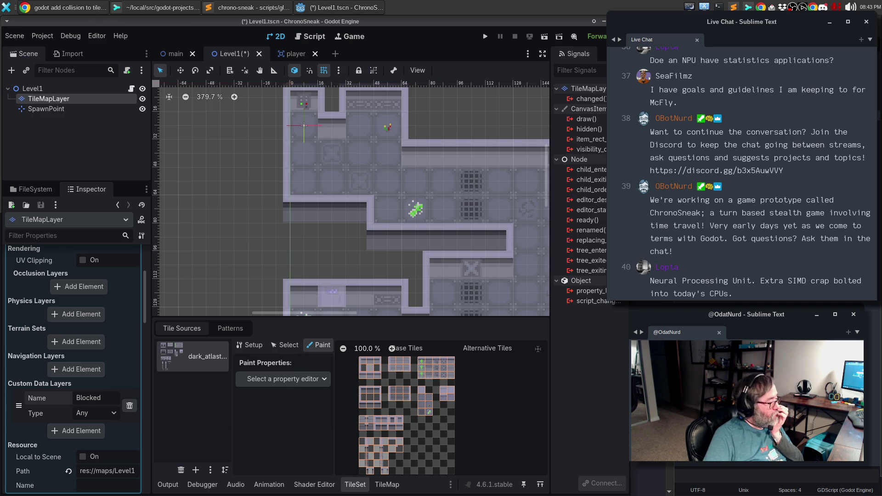
pyautogui.click(106, 417)
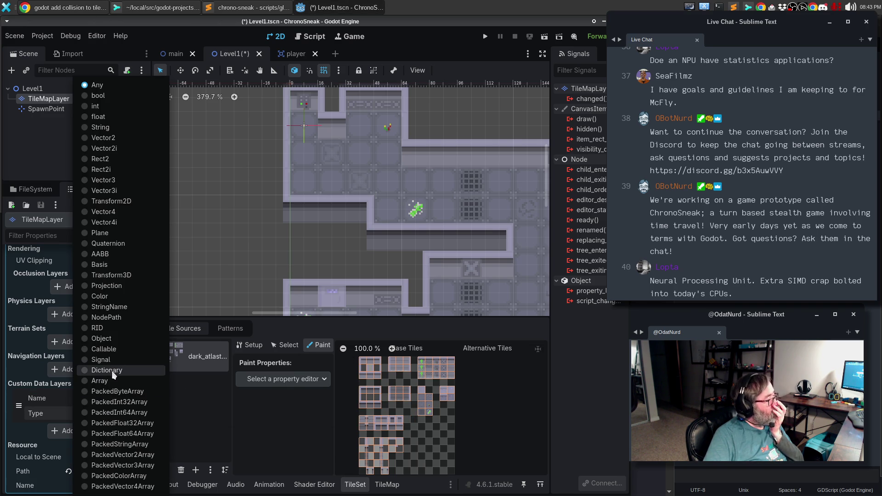
pyautogui.click(99, 97)
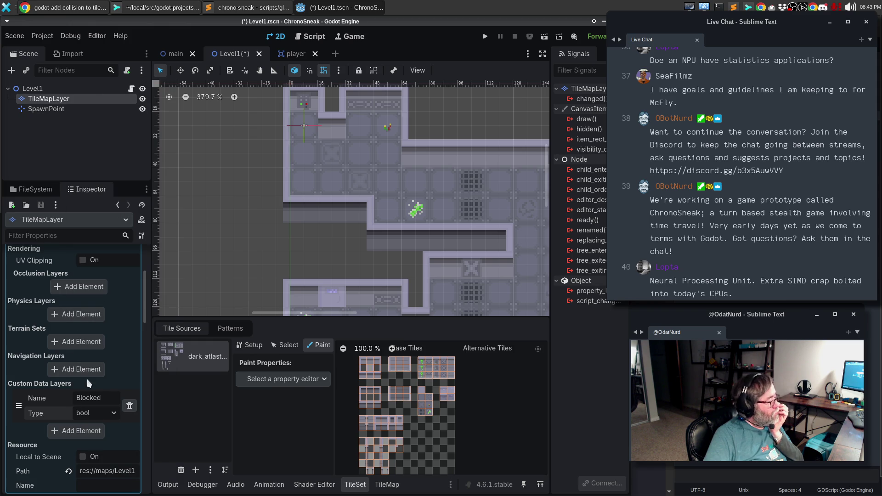
pyautogui.click(95, 398)
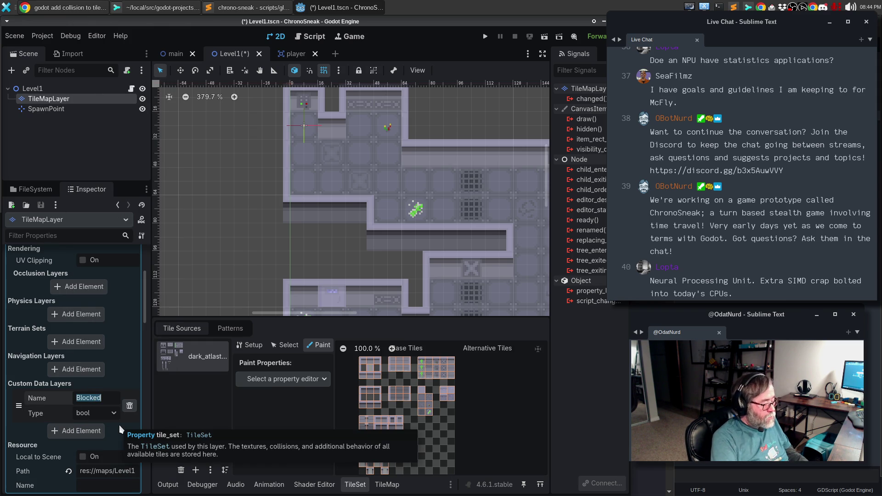
pyautogui.write('blocked')
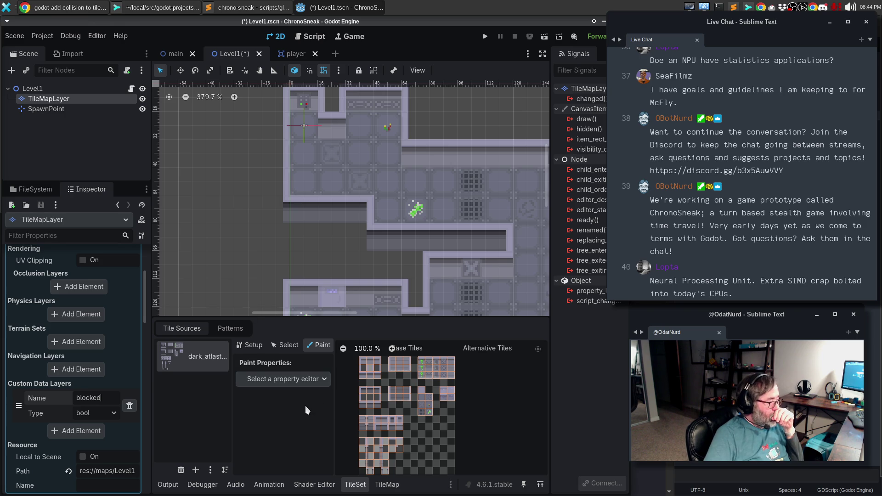
pyautogui.click(318, 380)
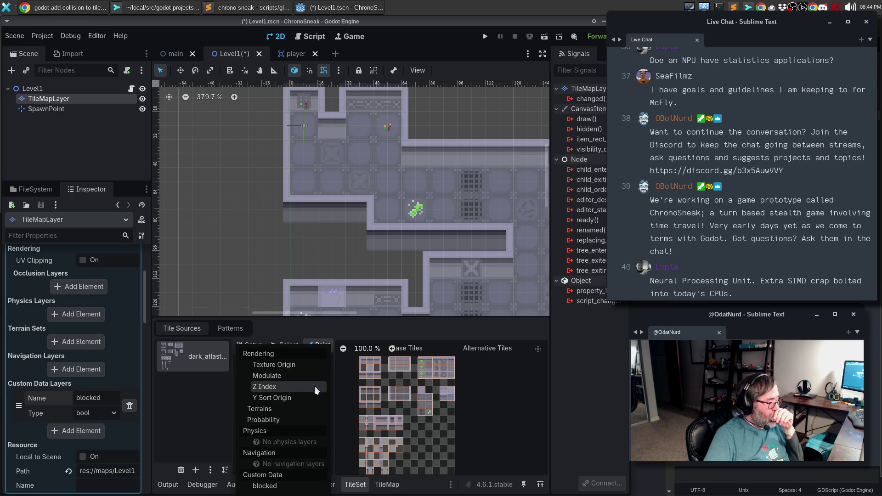
pyautogui.click(270, 487)
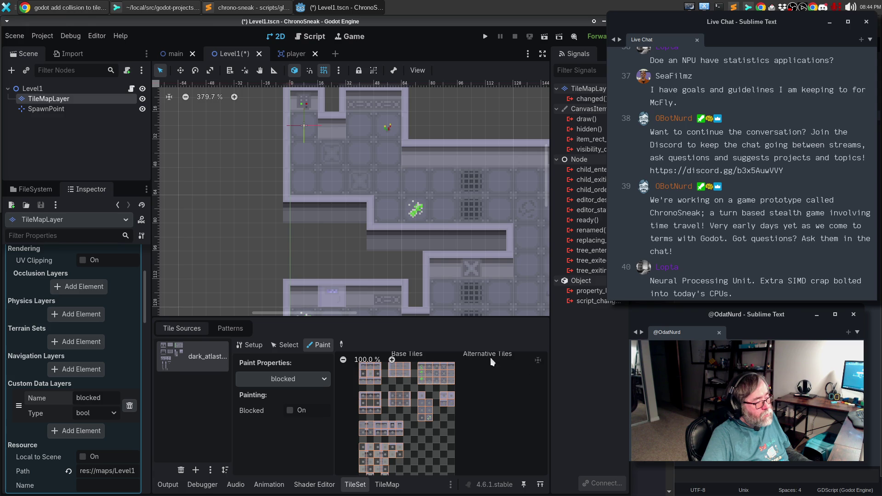
# - Enlarge the TileSet panel, bring the Base Tiles into view, and set the painted blocked value to On
pyautogui.moveTo(457, 317); pyautogui.dragTo(457, 70)
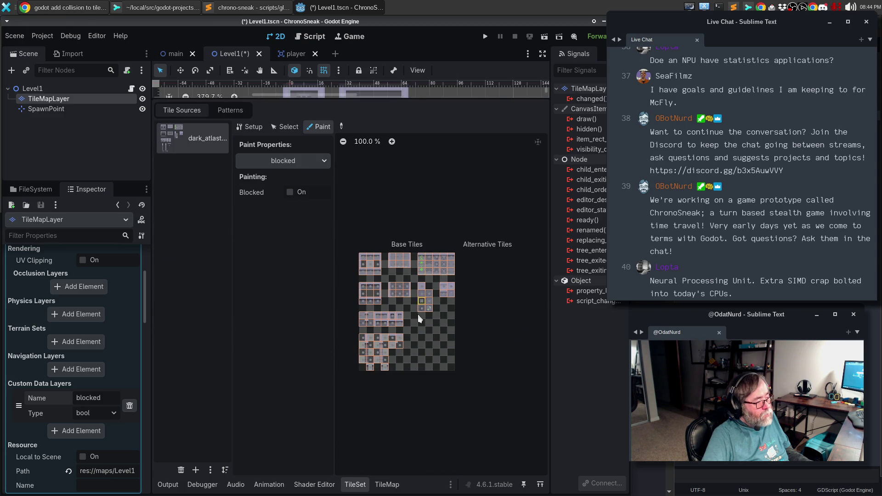
pyautogui.scroll(5, 412, 330)
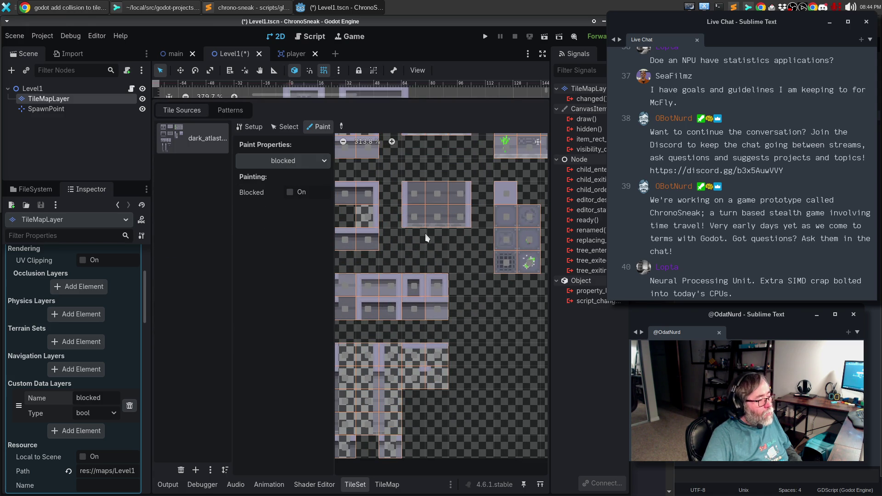
pyautogui.scroll(1, 436, 245)
pyautogui.moveTo(444, 252)
pyautogui.mouseDown()
pyautogui.moveTo(484, 319)
pyautogui.moveTo(464, 359)
pyautogui.moveTo(367, 360)
pyautogui.moveTo(346, 316)
pyautogui.mouseUp()
pyautogui.scroll(-3, 424, 233)
pyautogui.hscroll(-4, 424, 233)
pyautogui.moveTo(392, 255); pyautogui.dragTo(482, 373)
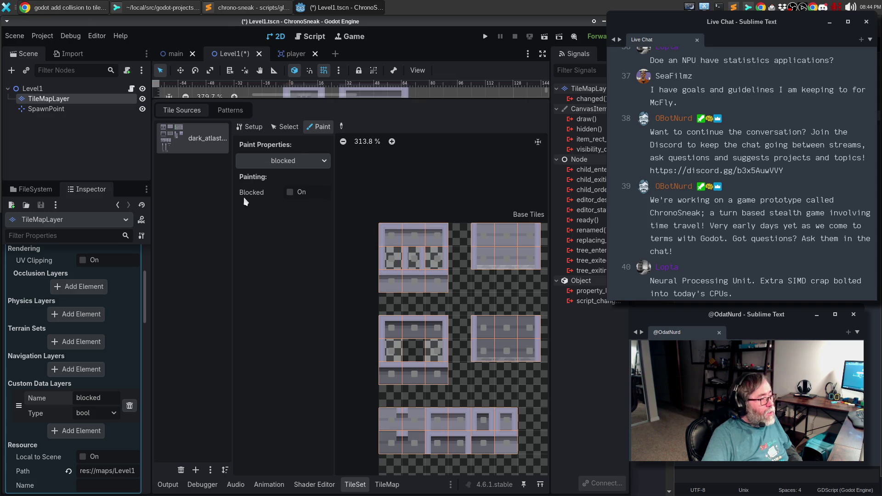
pyautogui.click(290, 192)
# - Paint the wall tiles in the top, middle and bottom groups as blocked, then shrink the TileSet panel
pyautogui.moveTo(399, 256)
pyautogui.mouseDown()
pyautogui.moveTo(395, 236)
pyautogui.moveTo(437, 238)
pyautogui.moveTo(405, 264)
pyautogui.moveTo(434, 287)
pyautogui.moveTo(440, 333)
pyautogui.moveTo(392, 345)
pyautogui.moveTo(437, 376)
pyautogui.moveTo(439, 347)
pyautogui.moveTo(481, 297)
pyautogui.moveTo(484, 236)
pyautogui.moveTo(524, 257)
pyautogui.moveTo(480, 258)
pyautogui.moveTo(486, 338)
pyautogui.moveTo(510, 335)
pyautogui.moveTo(492, 359)
pyautogui.moveTo(414, 441)
pyautogui.moveTo(391, 423)
pyautogui.moveTo(414, 421)
pyautogui.moveTo(450, 442)
pyautogui.moveTo(479, 436)
pyautogui.mouseUp()
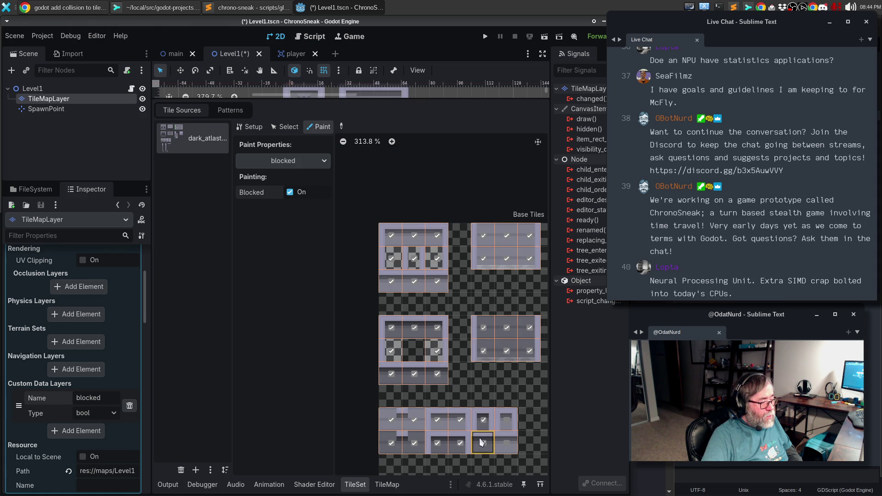
pyautogui.scroll(-5, 513, 444)
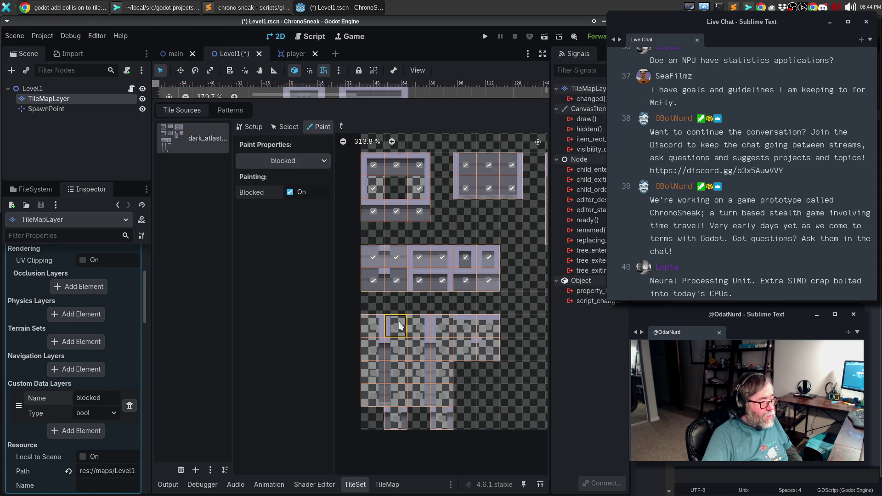
pyautogui.moveTo(383, 331)
pyautogui.mouseDown()
pyautogui.moveTo(371, 351)
pyautogui.moveTo(373, 396)
pyautogui.mouseUp()
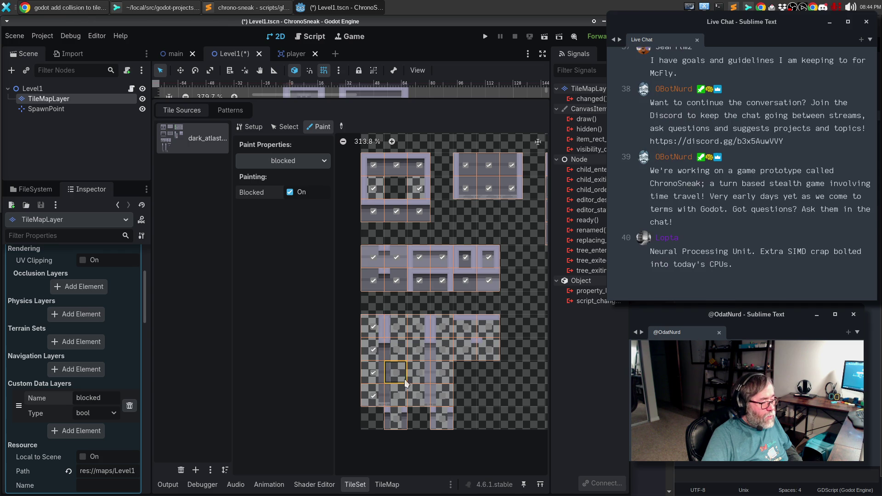
pyautogui.moveTo(396, 327)
pyautogui.mouseDown()
pyautogui.moveTo(396, 421)
pyautogui.moveTo(419, 373)
pyautogui.mouseUp()
pyautogui.moveTo(423, 338); pyautogui.dragTo(426, 314)
pyautogui.moveTo(439, 387)
pyautogui.mouseDown()
pyautogui.moveTo(465, 352)
pyautogui.moveTo(497, 335)
pyautogui.mouseUp()
pyautogui.hscroll(5, 464, 335)
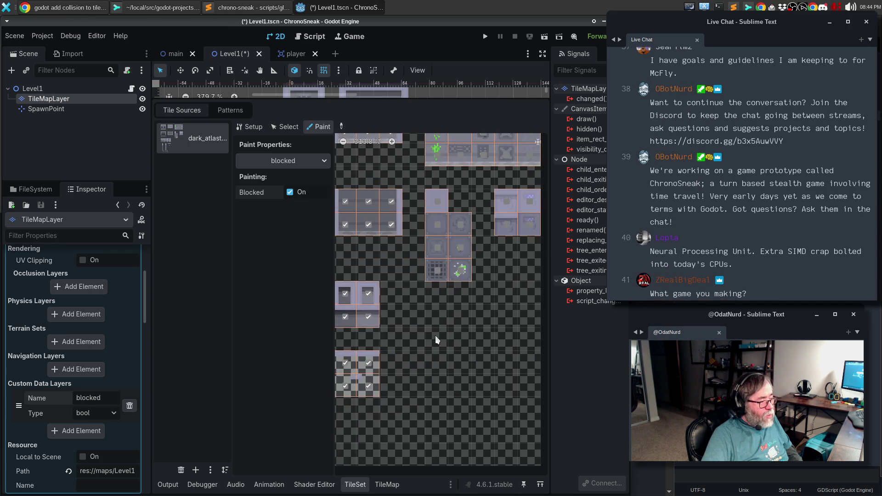
pyautogui.scroll(3, 409, 399)
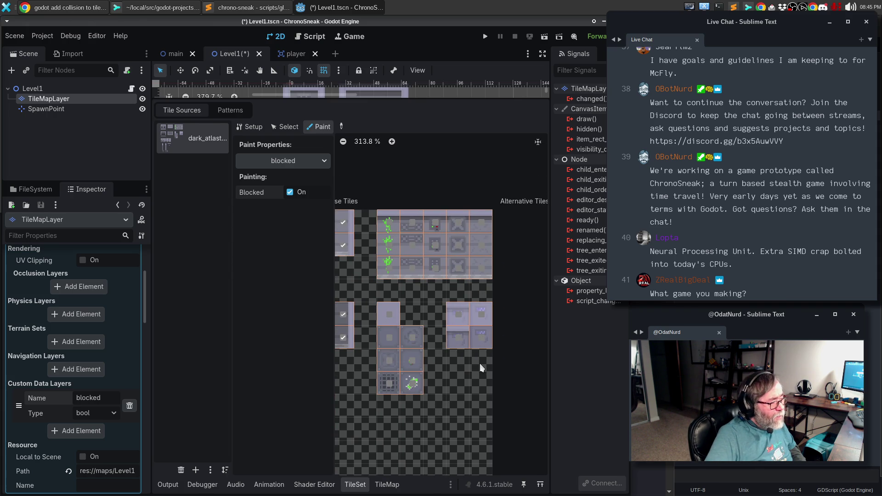
pyautogui.moveTo(482, 342)
pyautogui.mouseDown()
pyautogui.moveTo(459, 338)
pyautogui.moveTo(480, 315)
pyautogui.mouseUp()
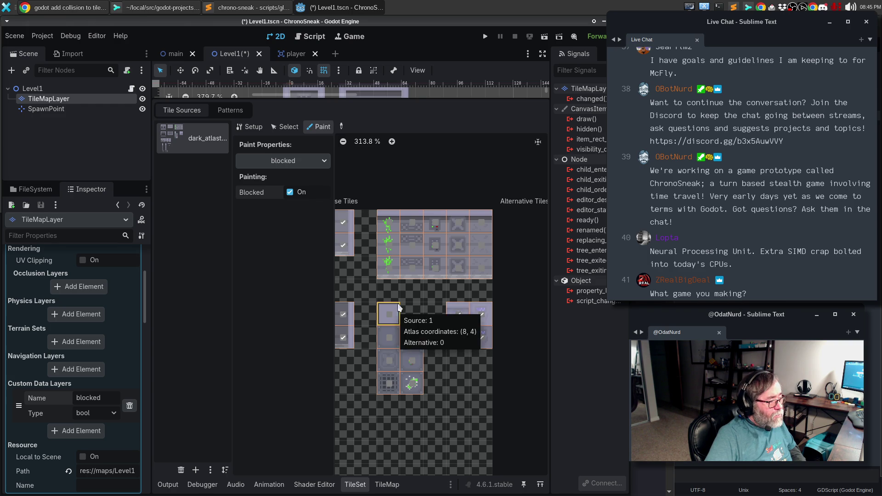
pyautogui.moveTo(389, 246)
pyautogui.mouseDown()
pyautogui.moveTo(388, 222)
pyautogui.moveTo(387, 274)
pyautogui.moveTo(411, 225)
pyautogui.moveTo(434, 266)
pyautogui.moveTo(458, 224)
pyautogui.moveTo(484, 271)
pyautogui.mouseUp()
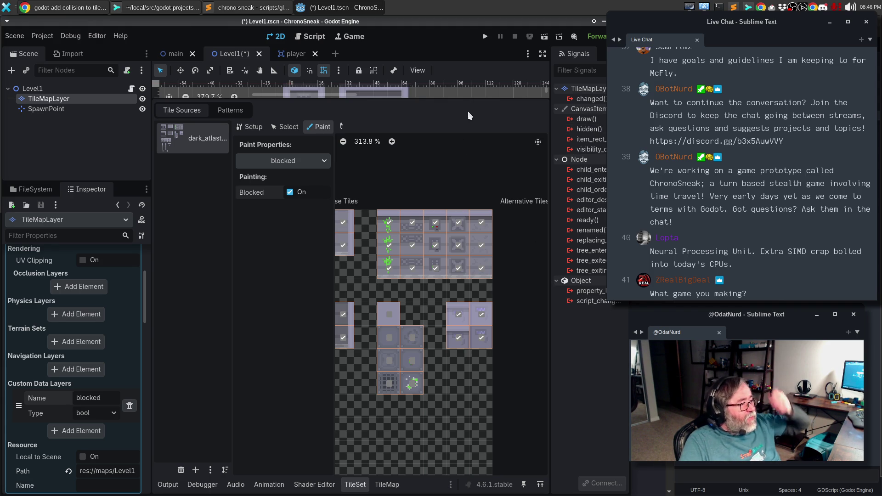
pyautogui.moveTo(351, 100)
pyautogui.mouseDown()
pyautogui.moveTo(492, 233)
pyautogui.moveTo(499, 393)
pyautogui.moveTo(499, 366)
pyautogui.mouseUp()
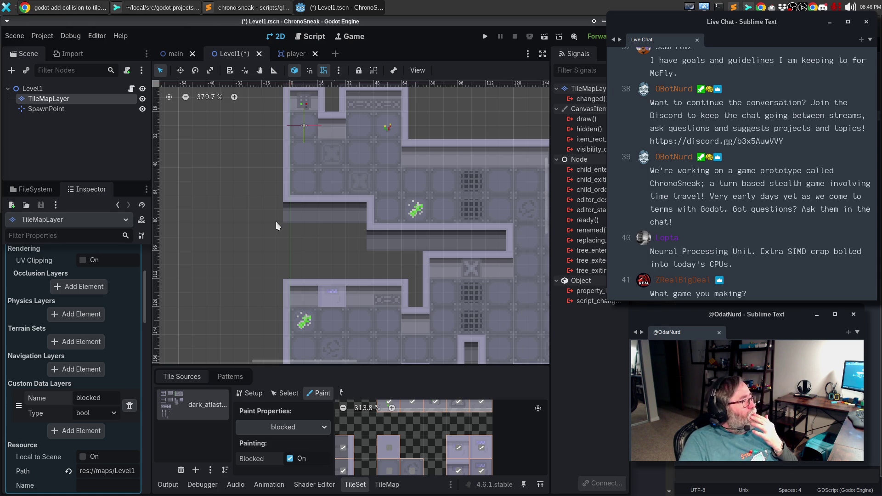
pyautogui.moveTo(254, 233); pyautogui.dragTo(261, 305)
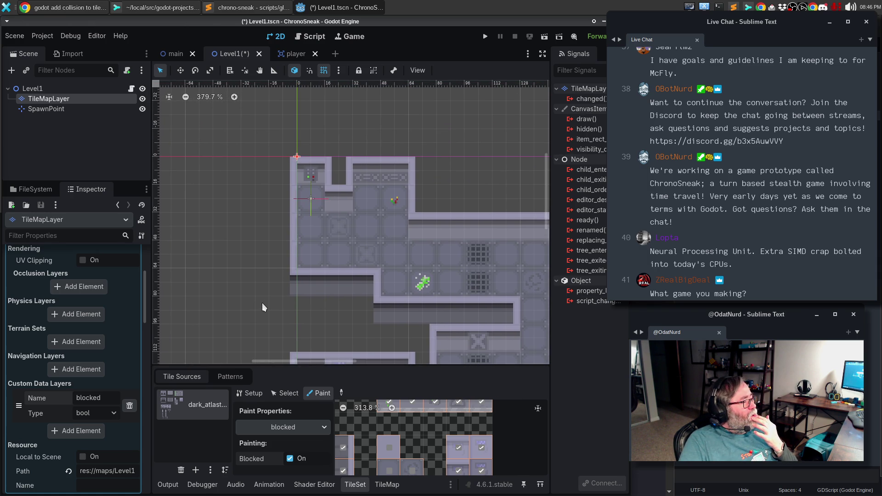
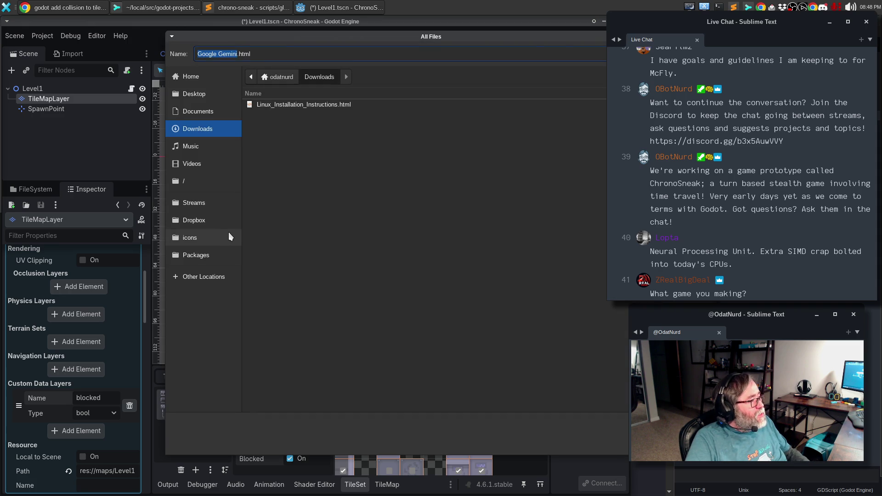
# - Save the Level1.tscn scene in the Godot editor
pyautogui.press('Escape')
pyautogui.click(228, 237)
pyautogui.hotkey('ctrl', 's')
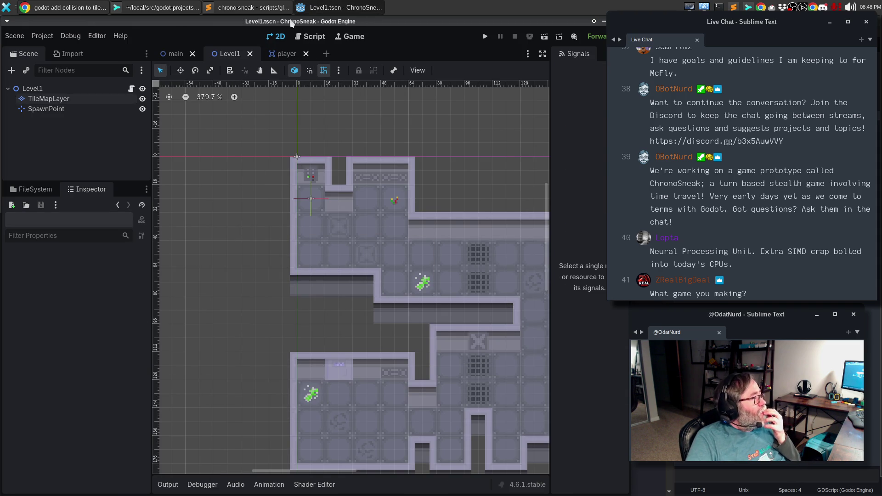
# - Switch to the project's repository view in Sublime Merge
pyautogui.click(236, 10)
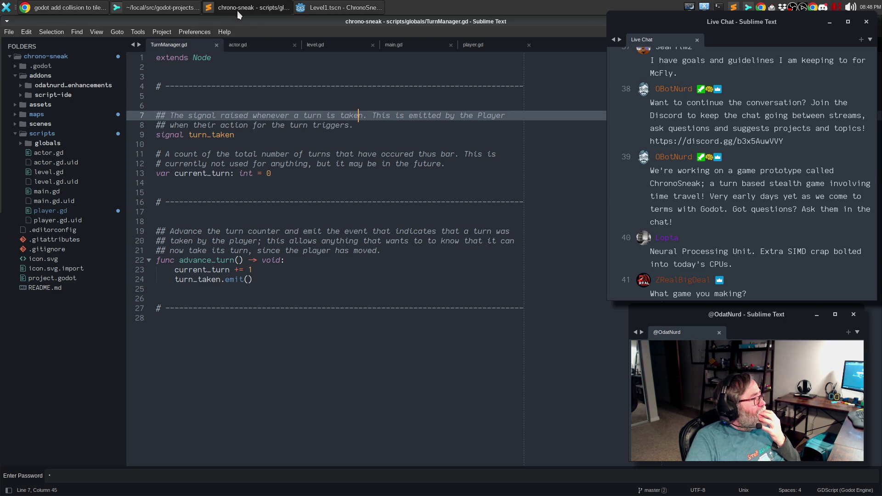
pyautogui.click(236, 10)
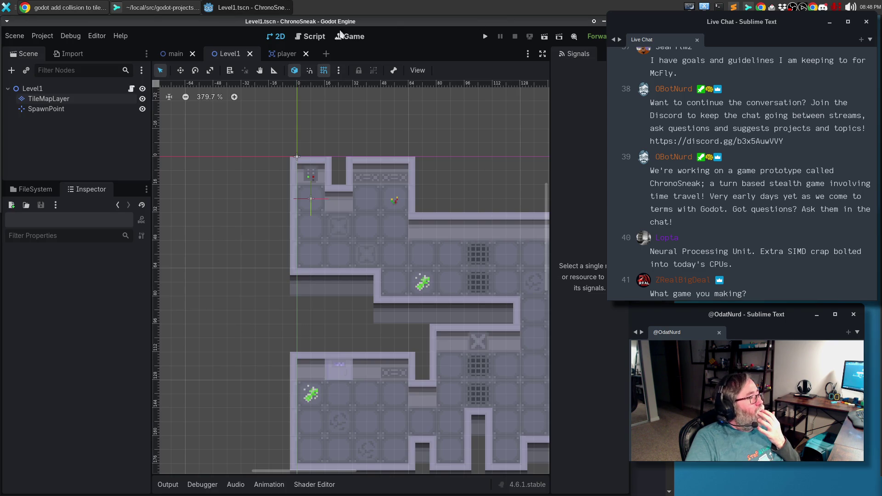
pyautogui.click(150, 13)
pyautogui.moveTo(313, 260)
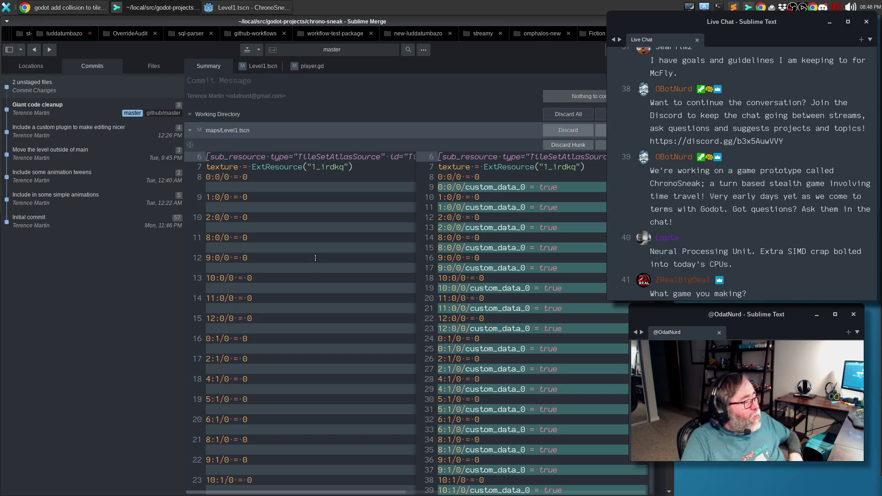
# - Review the Level1.tscn custom_data_0 lines and the player.gd change, then return to Godot
pyautogui.scroll(-1, 315, 258)
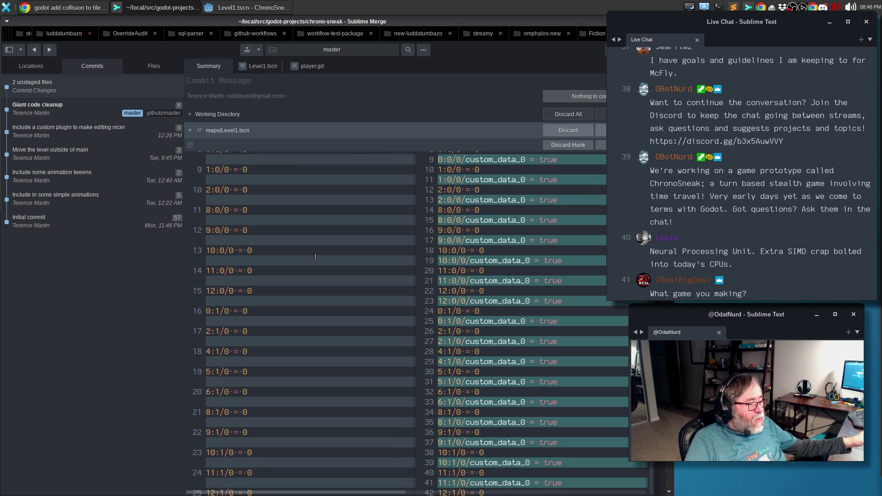
pyautogui.scroll(3, 316, 257)
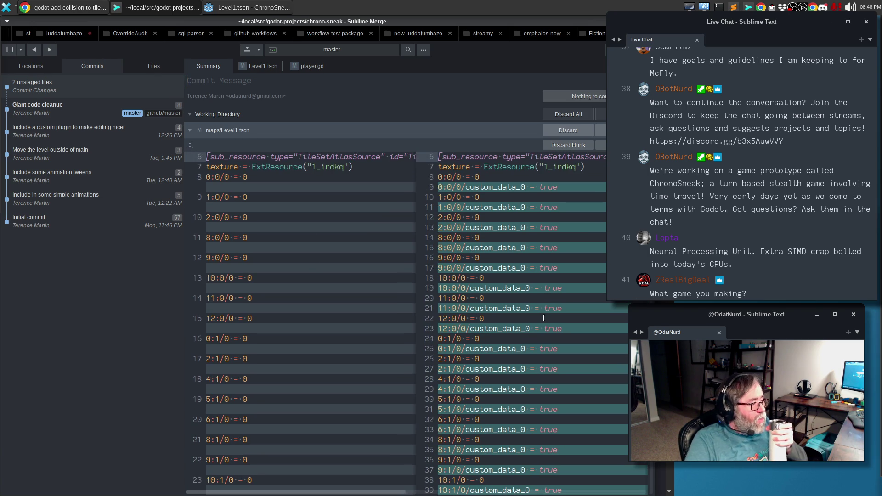
pyautogui.scroll(-8, 541, 314)
pyautogui.scroll(-20, 541, 314)
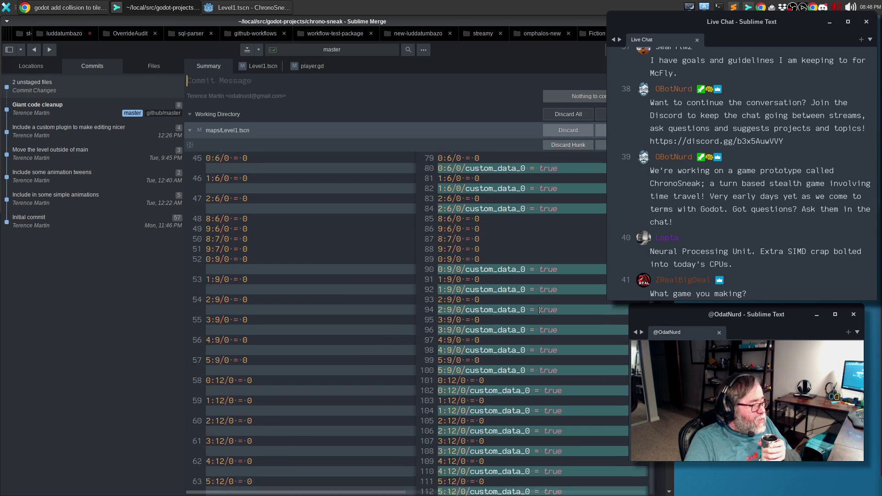
pyautogui.scroll(-8, 536, 310)
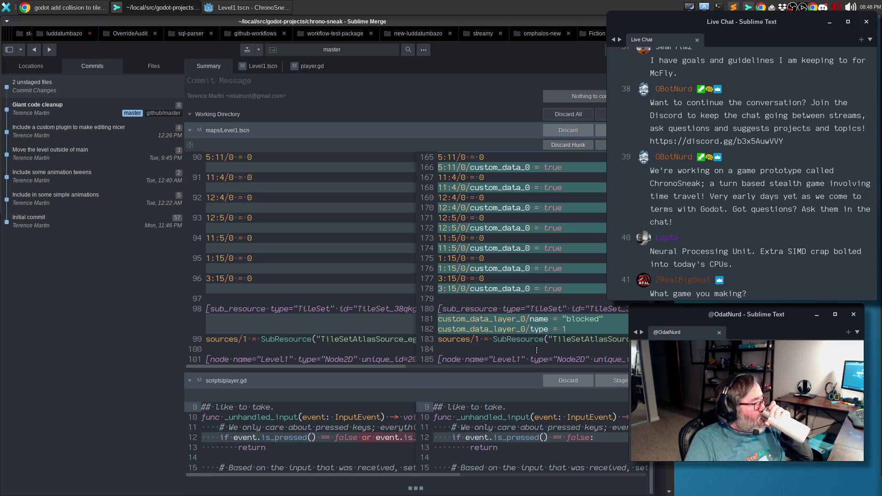
pyautogui.click(575, 331)
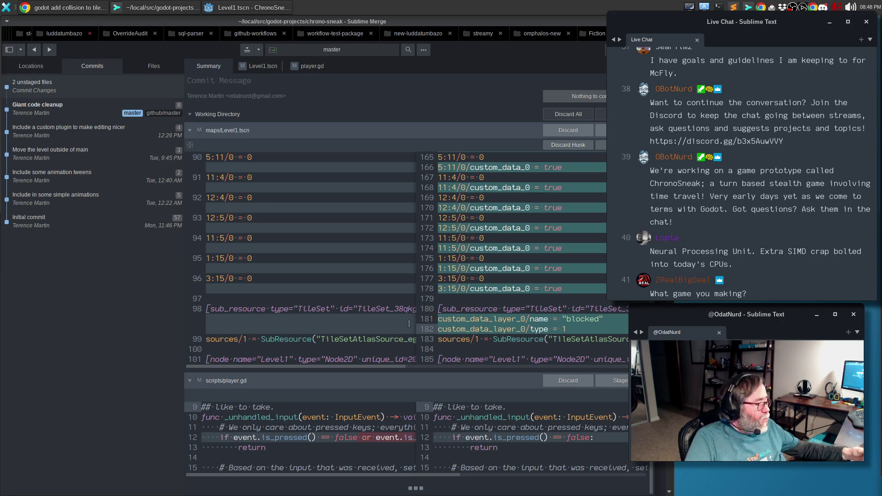
pyautogui.click(345, 438)
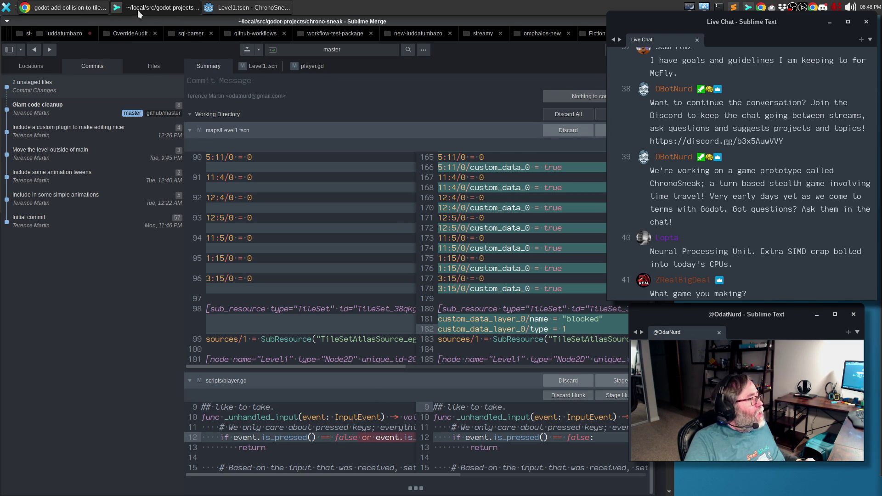
pyautogui.click(232, 8)
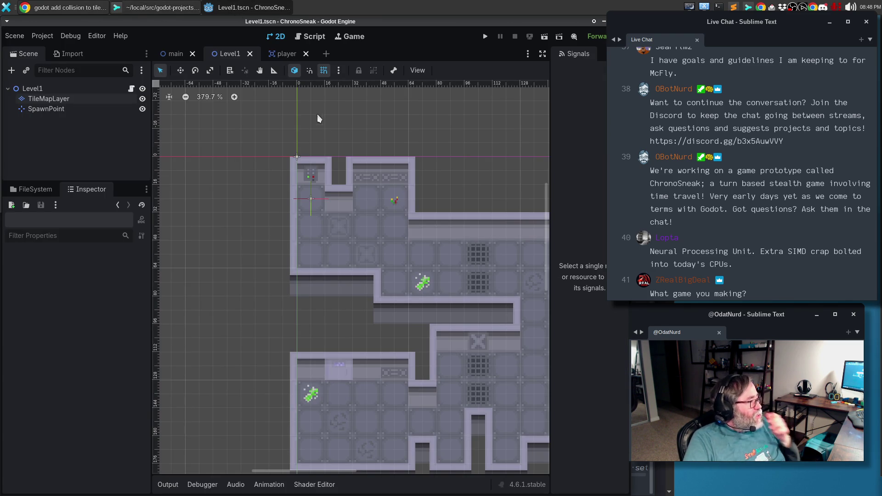
# - Open player.gd and read its move_right, wait and move_up input handling
pyautogui.click(278, 55)
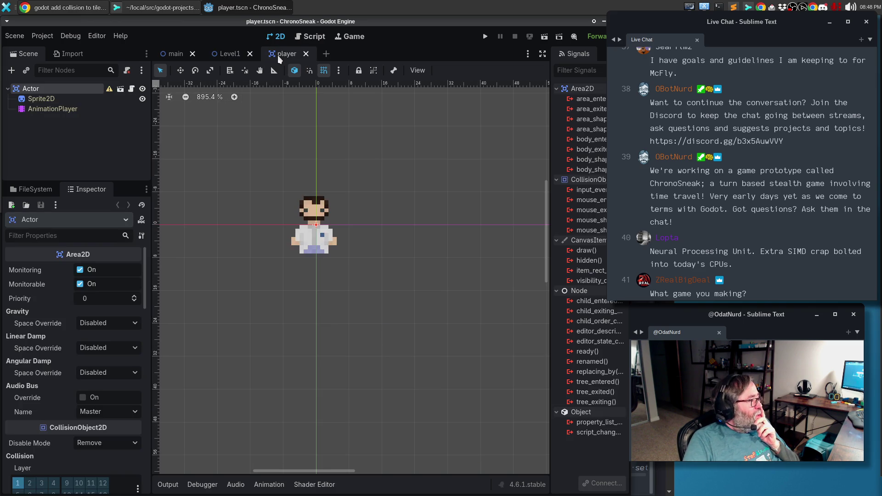
pyautogui.click(310, 38)
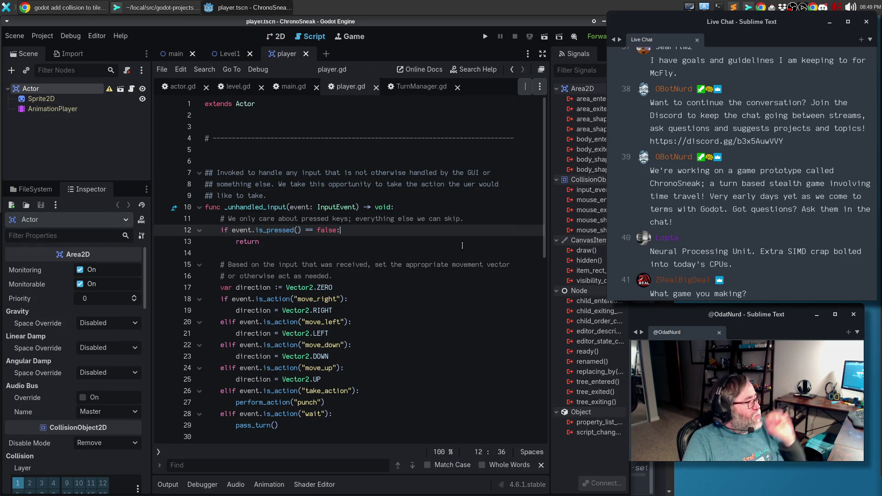
pyautogui.click(385, 301)
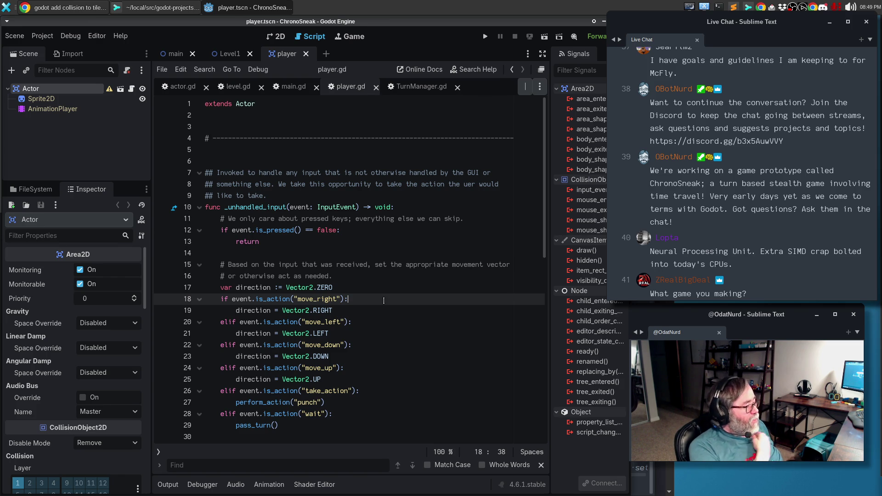
pyautogui.scroll(-2, 374, 288)
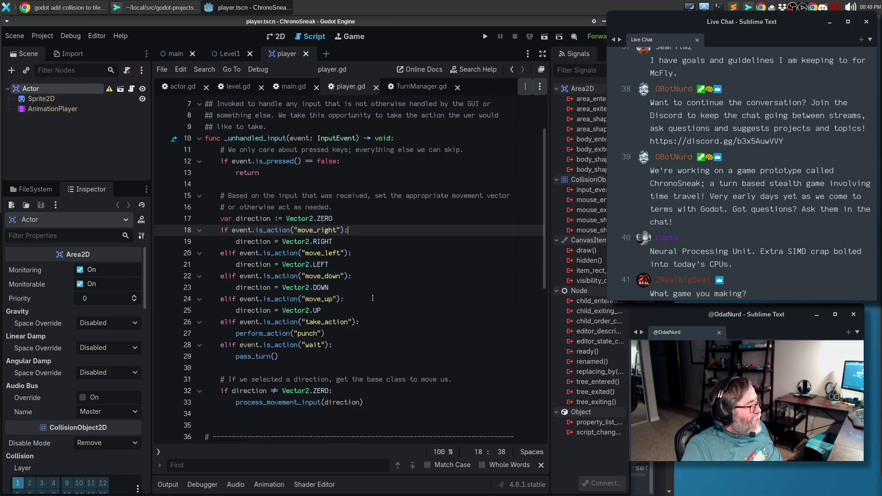
pyautogui.scroll(-2, 373, 299)
pyautogui.click(373, 299)
pyautogui.click(363, 287)
pyautogui.click(366, 273)
pyautogui.press('Up')
pyautogui.press('Up')
pyautogui.press('Up')
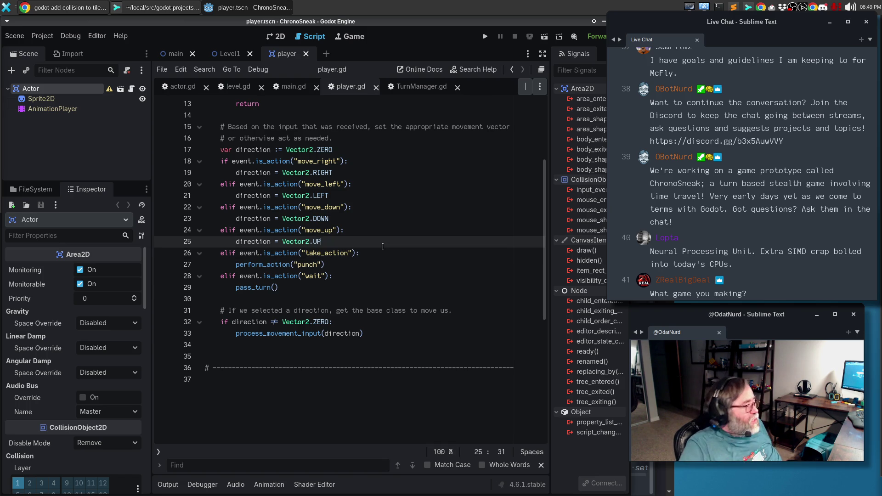
# - Follow process_movement_input into actor.gd, then switch to the main scene
pyautogui.keyDown('ctrl'); pyautogui.click(293, 335); pyautogui.keyUp('ctrl')
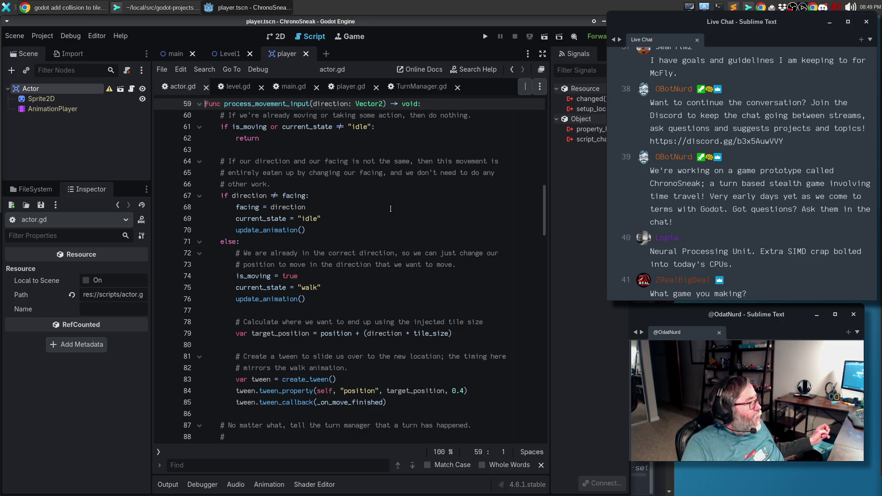
pyautogui.scroll(3, 422, 127)
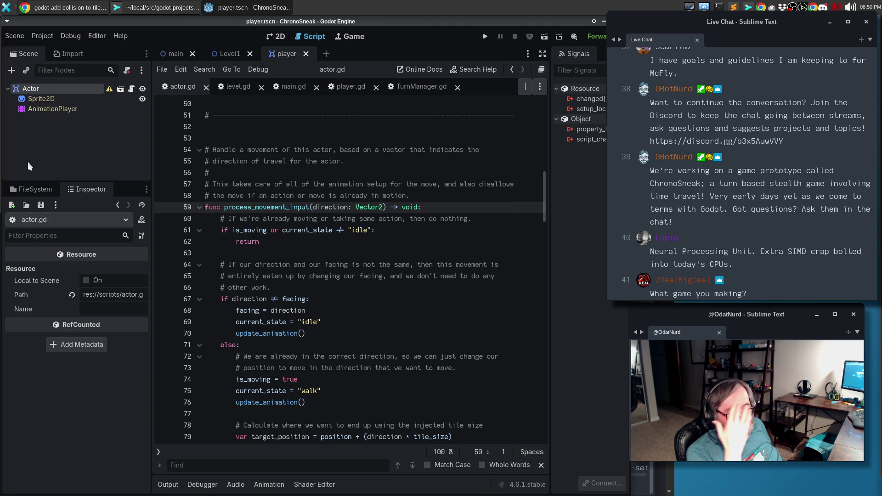
pyautogui.click(162, 53)
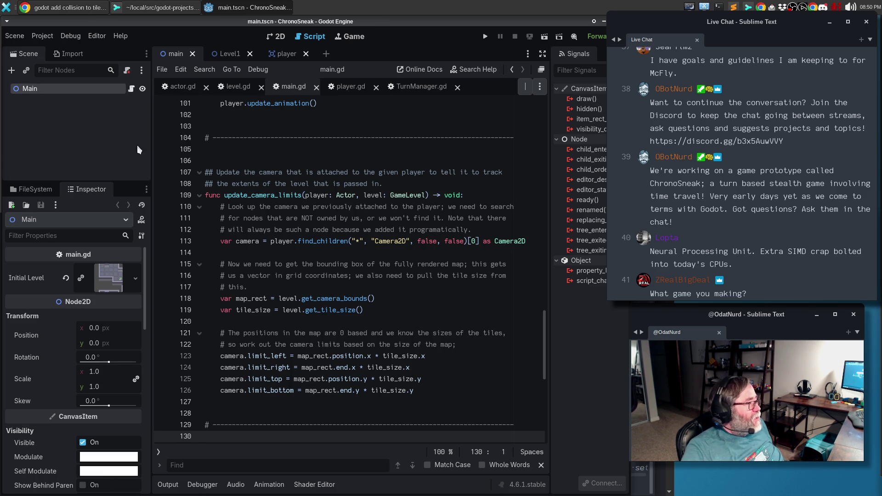
# - Browse main.gd's function list past set_spawn and jump to _ready
pyautogui.moveTo(106, 282)
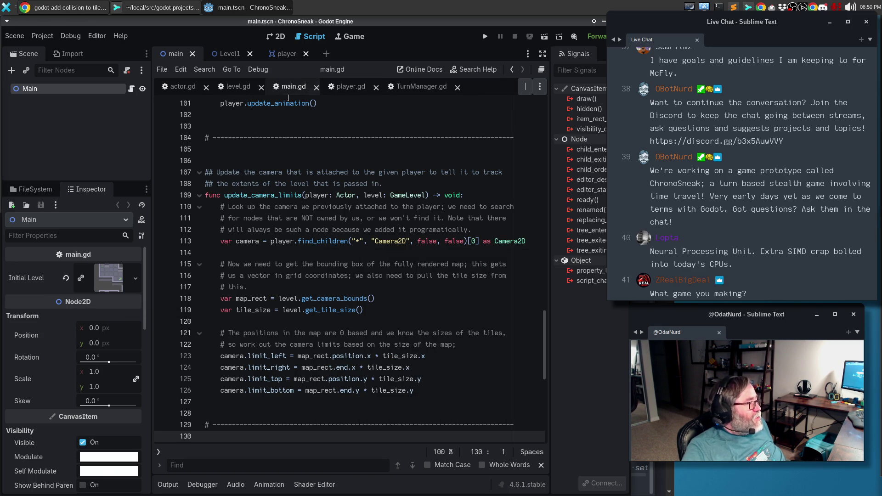
pyautogui.scroll(5, 402, 208)
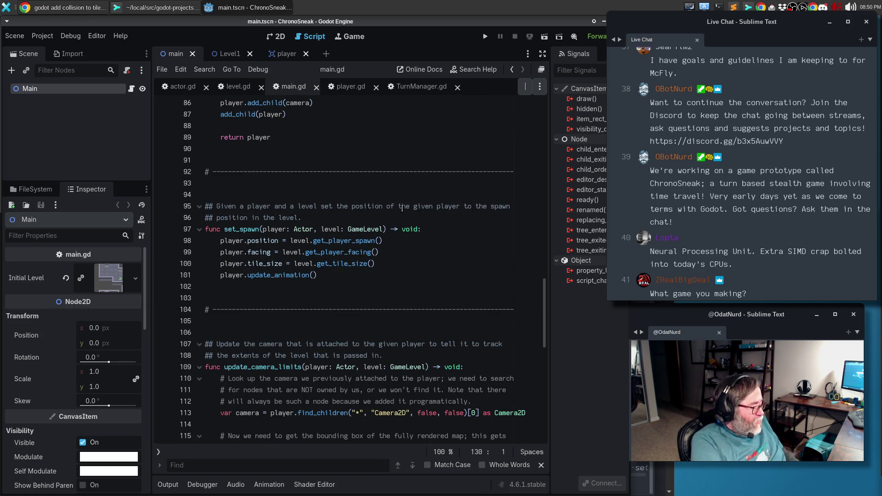
pyautogui.hotkey('ctrl', 'alt', 'f')
pyautogui.press('Down')
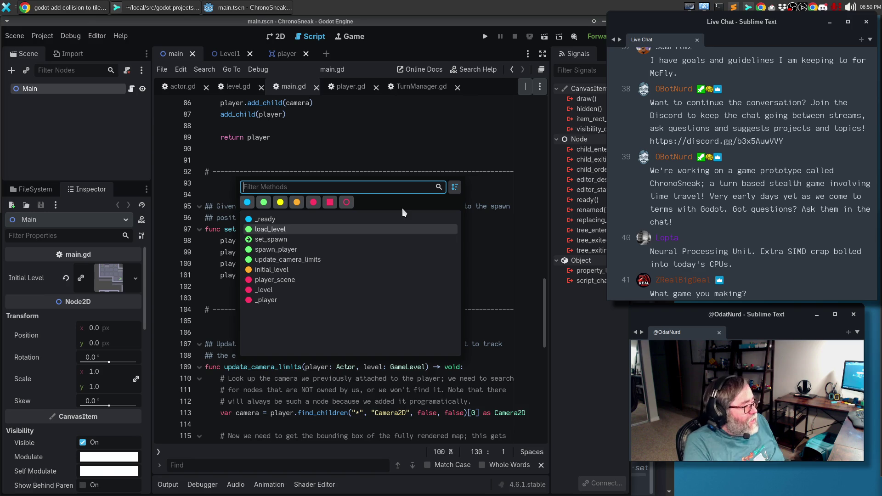
pyautogui.press('Down')
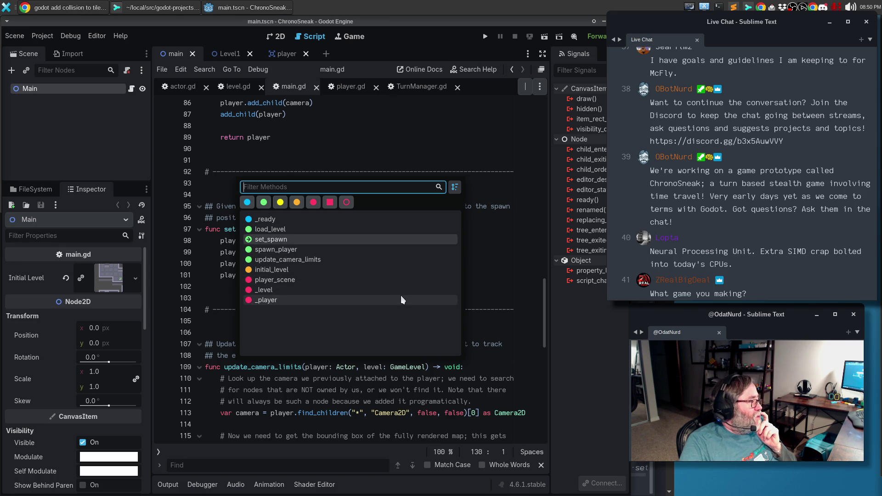
pyautogui.press('Escape')
pyautogui.click(362, 273)
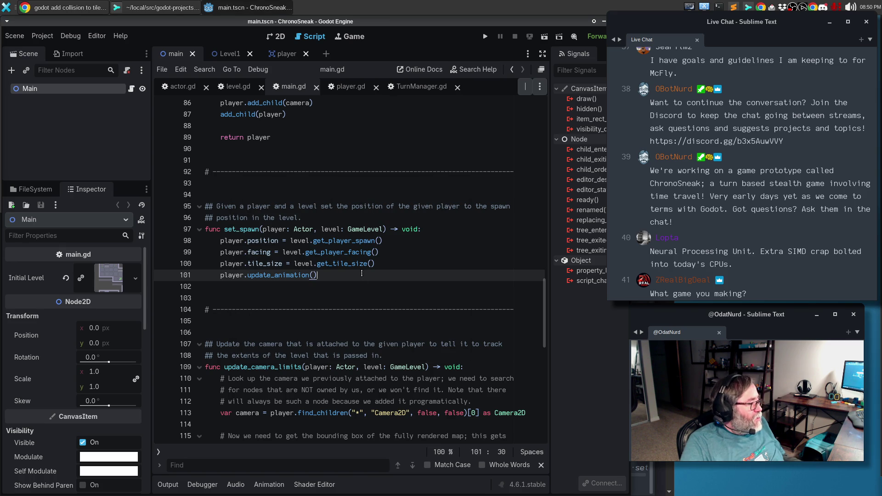
pyautogui.hotkey('ctrl', 'alt', 'f')
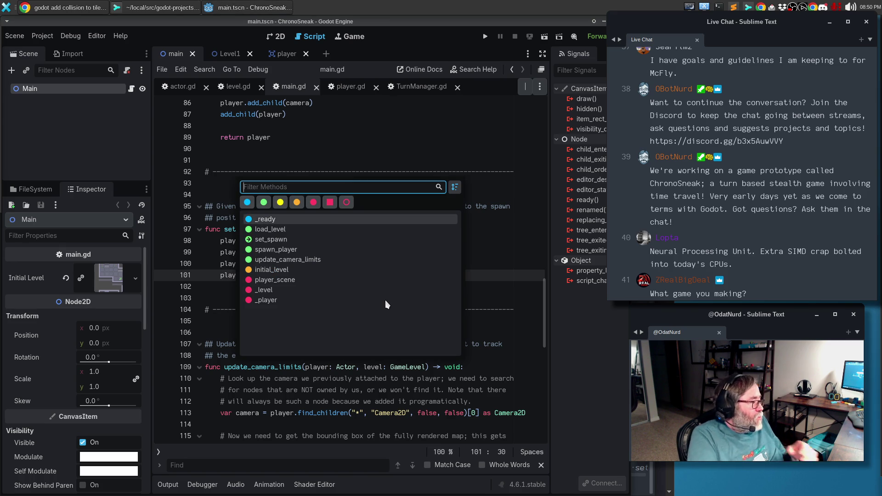
pyautogui.press('Down')
pyautogui.press('Down')
pyautogui.press('Down')
pyautogui.press('Down')
pyautogui.press('Up')
pyautogui.press('Up')
pyautogui.press('Up')
pyautogui.press('Up')
pyautogui.press('Up')
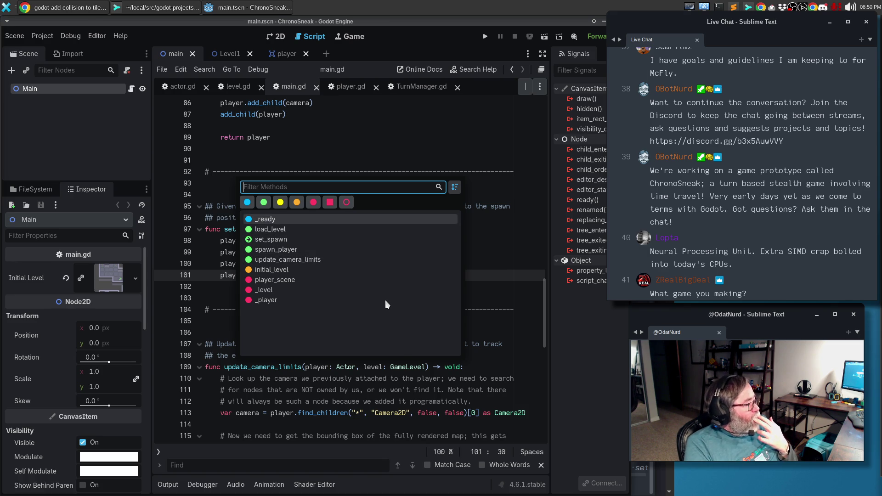
pyautogui.press('Return')
pyautogui.press('Up')
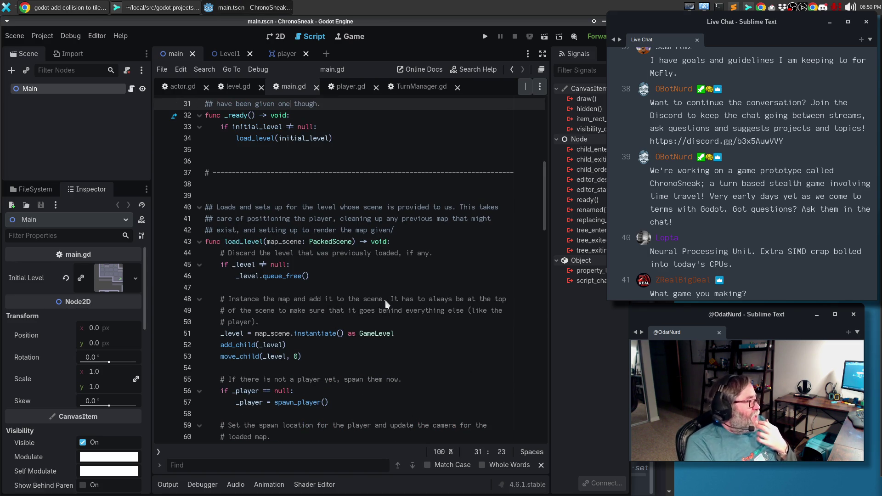
# - Read the level-loading code around move_child(_level, 0), then show Level1 in the 2D view
pyautogui.scroll(3, 438, 136)
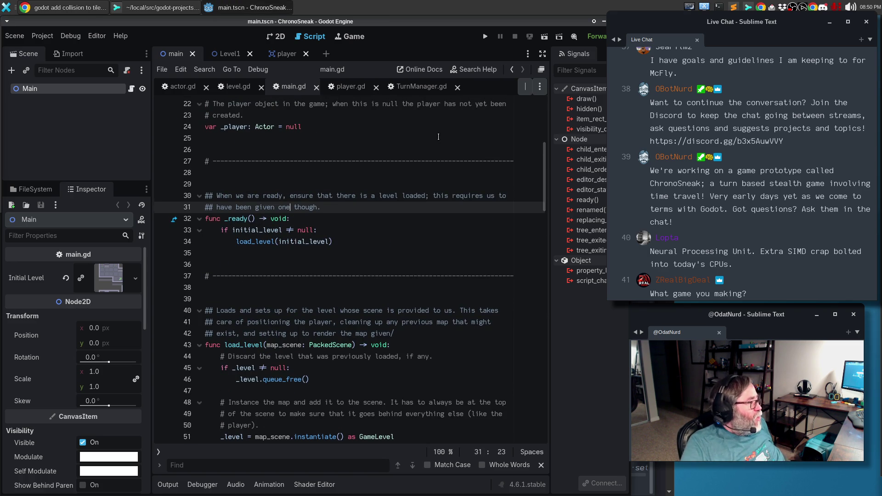
pyautogui.click(345, 223)
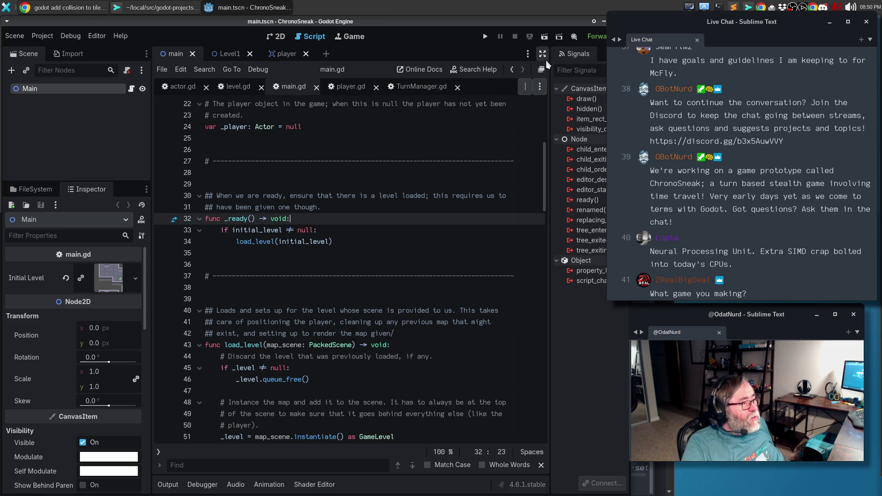
pyautogui.click(543, 55)
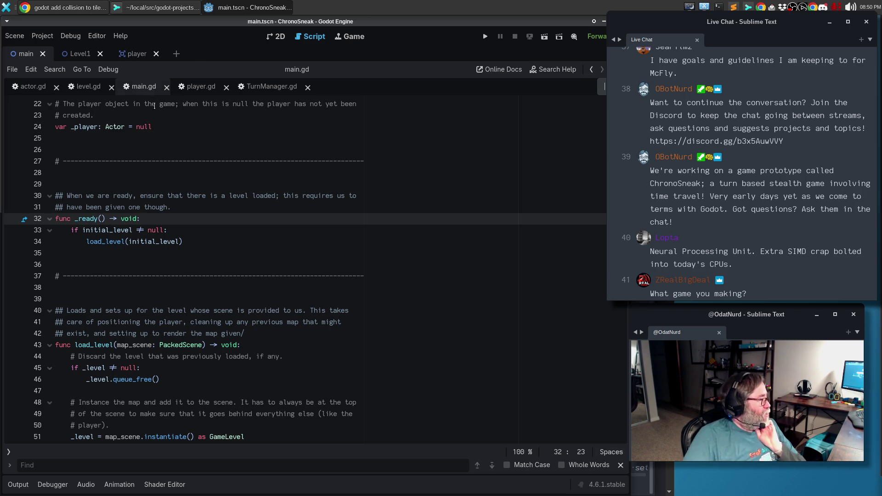
pyautogui.scroll(-2, 211, 239)
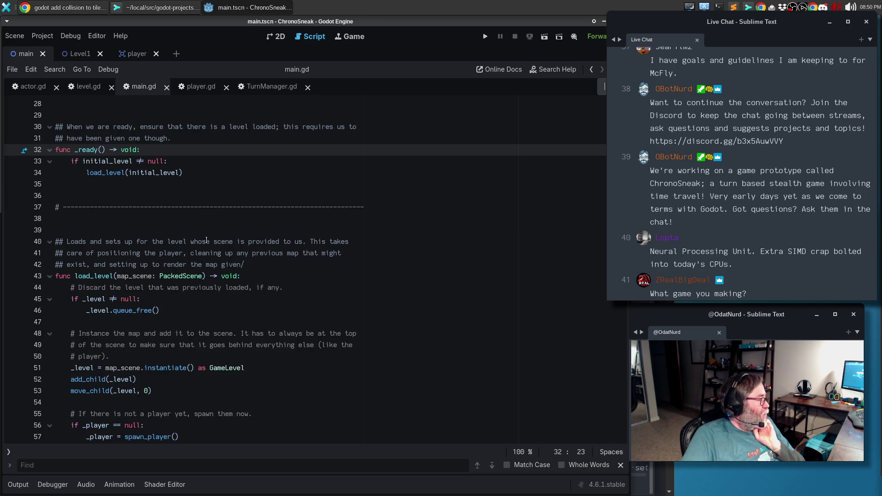
pyautogui.scroll(-3, 159, 253)
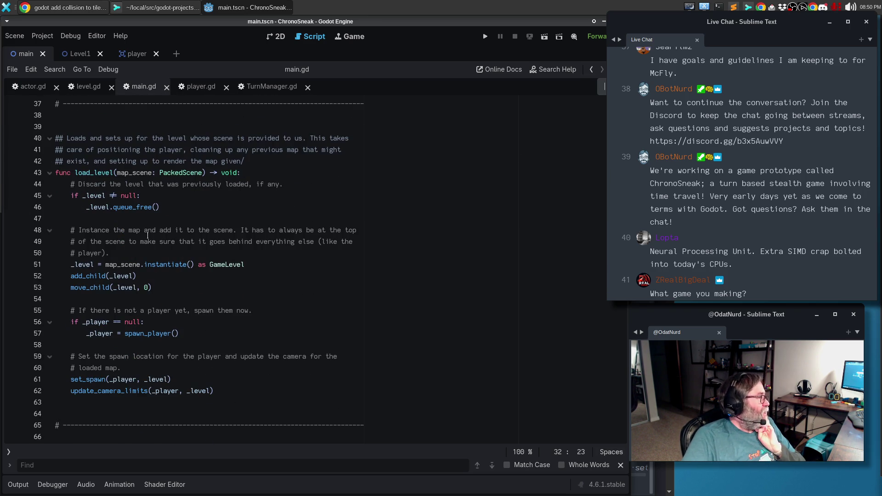
pyautogui.click(263, 264)
pyautogui.moveTo(168, 276); pyautogui.dragTo(170, 287)
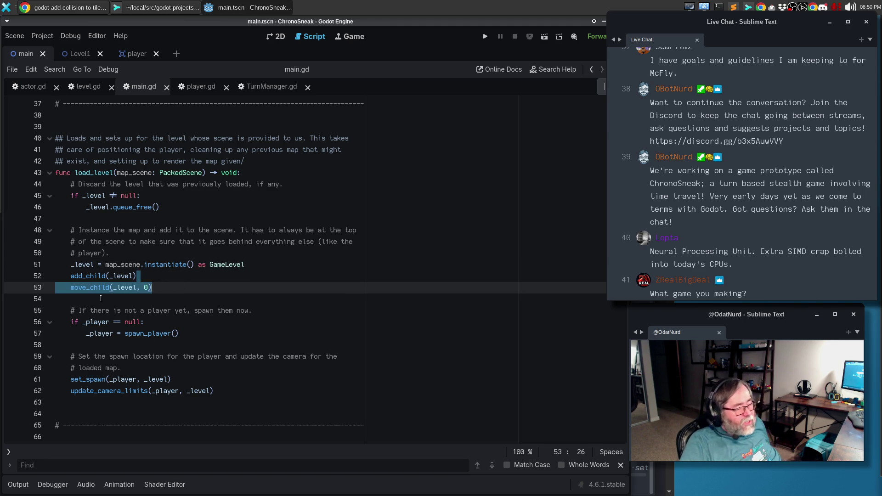
pyautogui.click(192, 332)
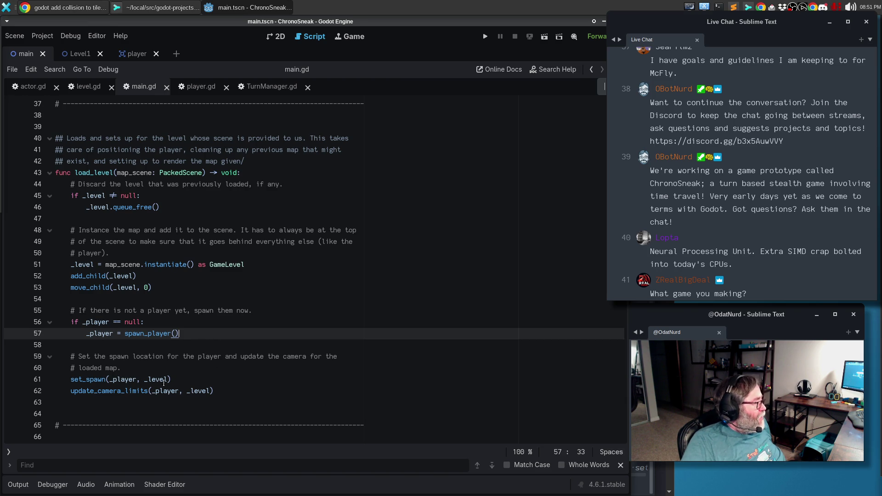
pyautogui.moveTo(104, 378)
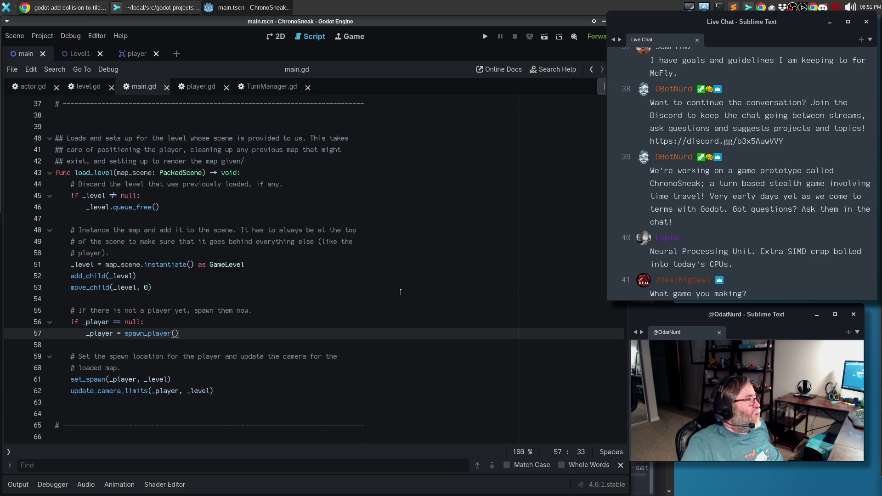
pyautogui.click(81, 56)
pyautogui.click(280, 38)
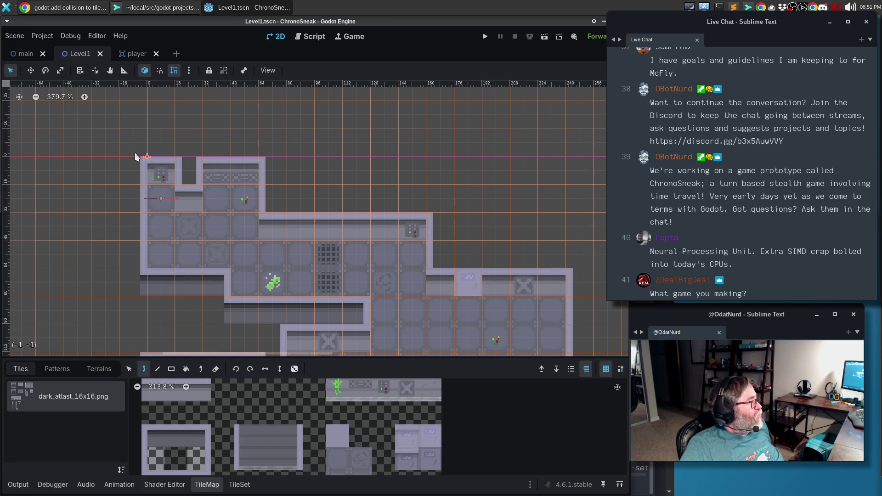
# - Move Level1's SpawnPoint right to (56, 24) and set Spawn Facing to Left
pyautogui.click(601, 53)
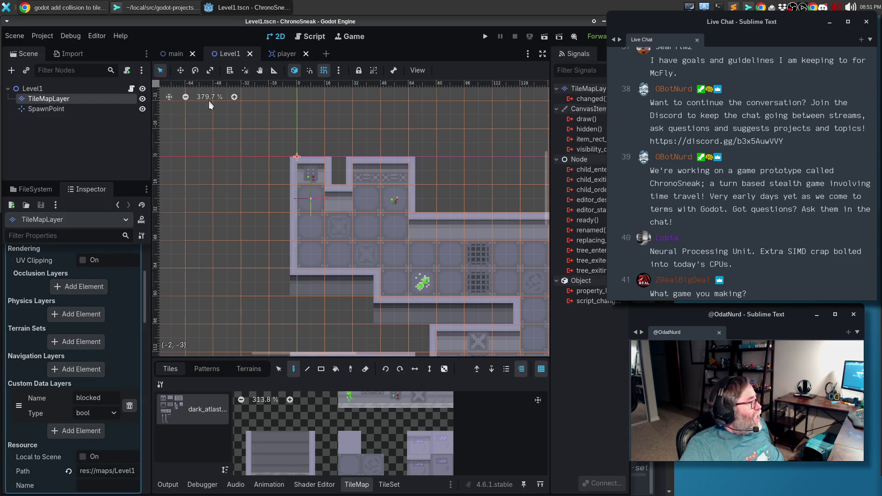
pyautogui.scroll(5, 78, 266)
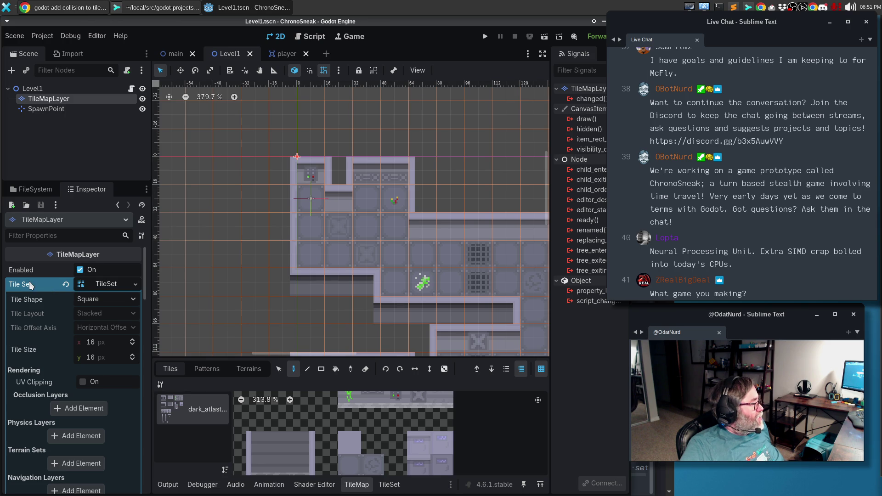
pyautogui.click(40, 90)
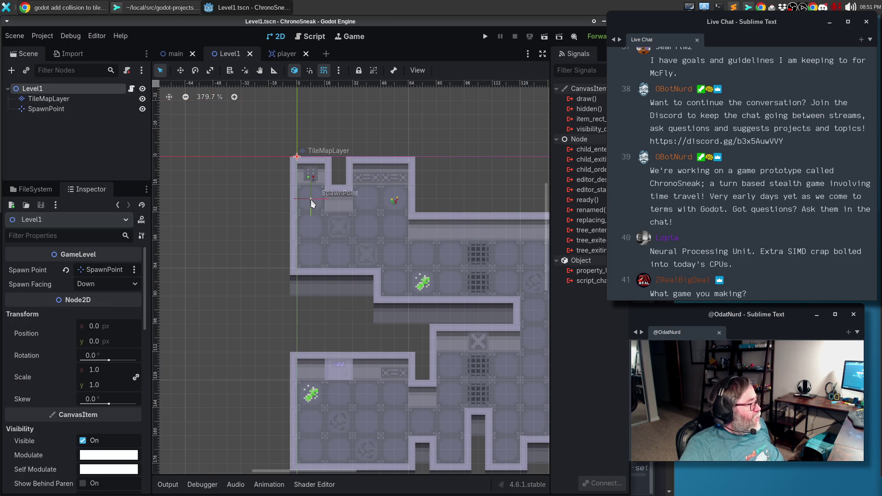
pyautogui.moveTo(306, 199); pyautogui.dragTo(397, 201)
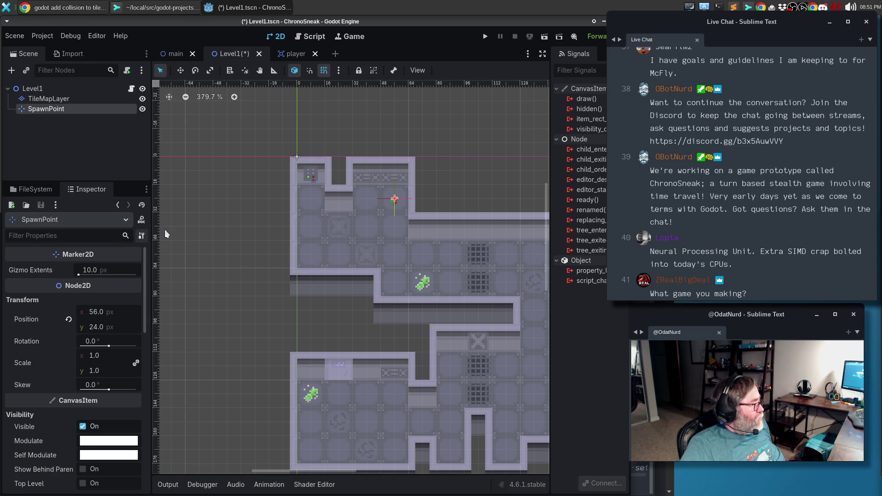
pyautogui.click(51, 87)
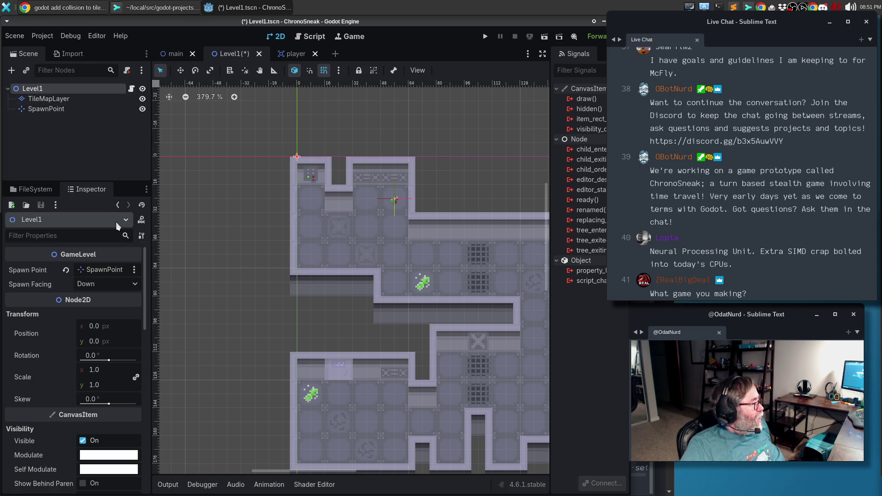
pyautogui.click(131, 284)
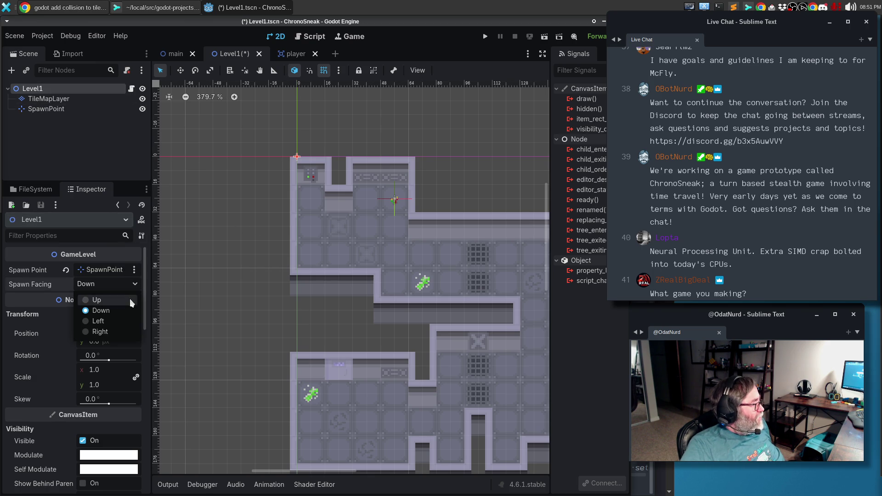
pyautogui.click(104, 318)
# - Run the game, step the player left and down, then close it
pyautogui.press('F6')
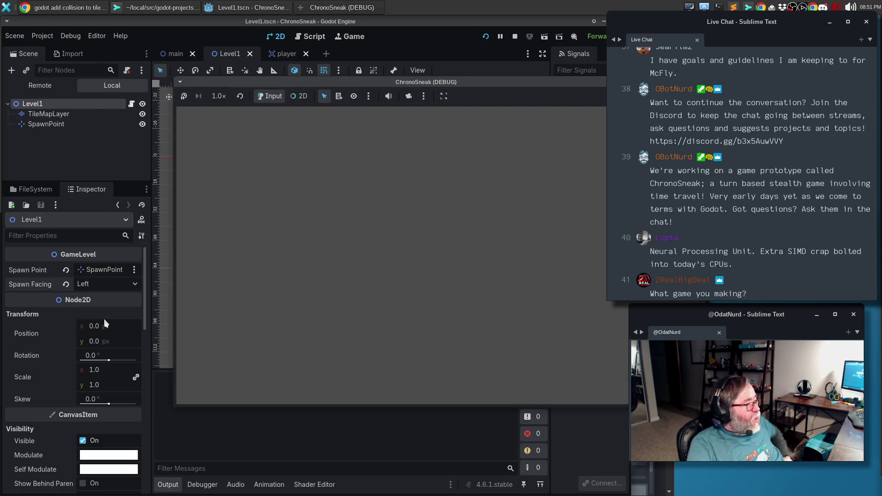
pyautogui.press('Left')
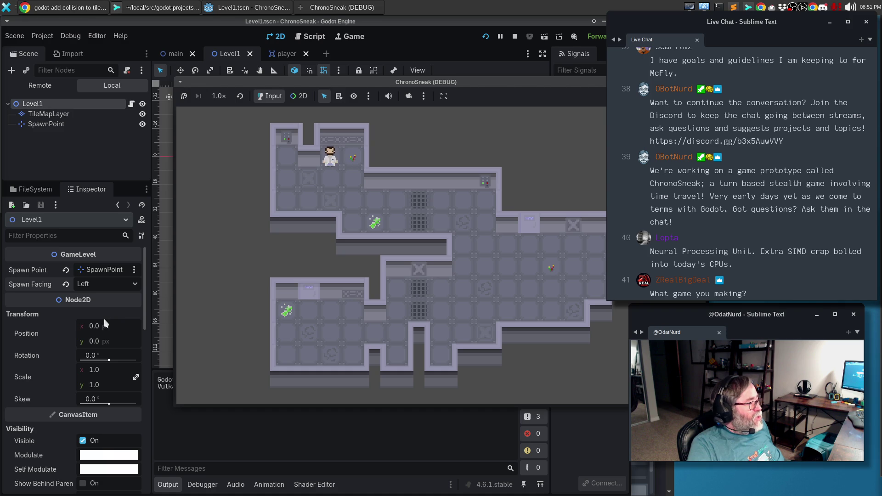
pyautogui.press('Down')
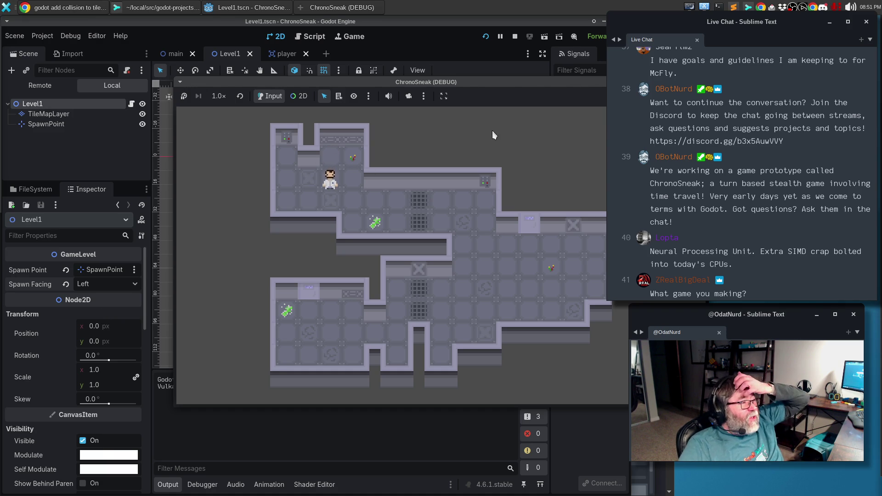
pyautogui.press('F8')
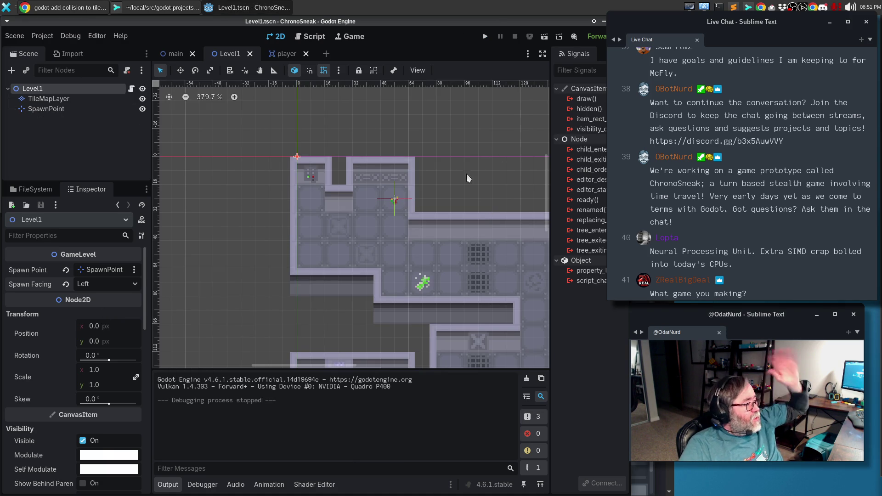
# - Drag SpawnPoint back to (8, 24), set Spawn Facing to Down, and save Level1
pyautogui.moveTo(394, 199); pyautogui.dragTo(314, 199)
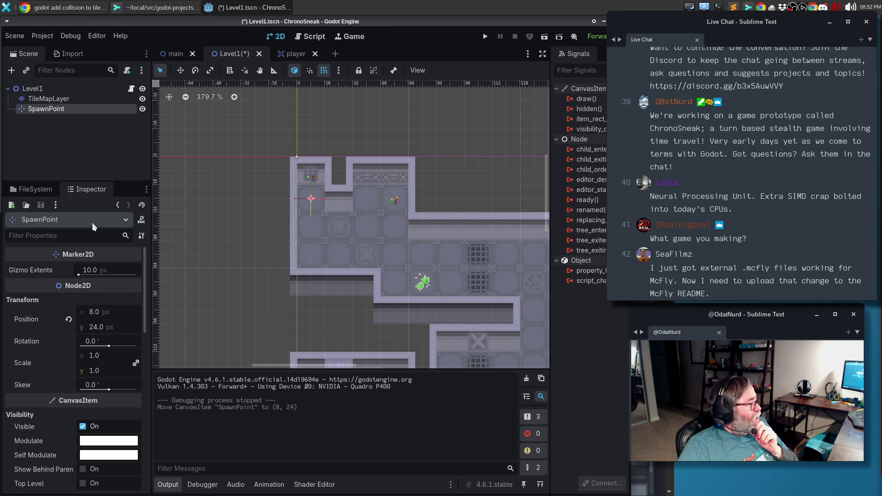
pyautogui.click(63, 90)
pyautogui.click(93, 283)
pyautogui.click(92, 309)
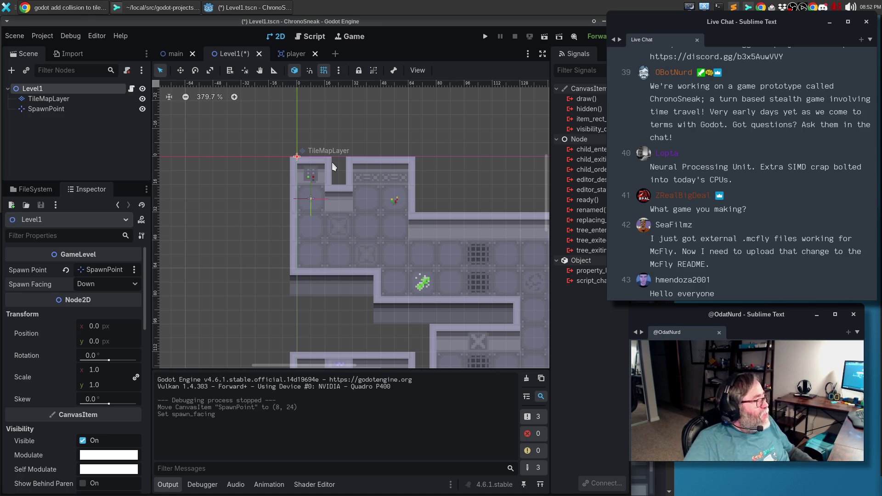
pyautogui.hotkey('ctrl', 's')
pyautogui.press('Return')
pyautogui.click(291, 200)
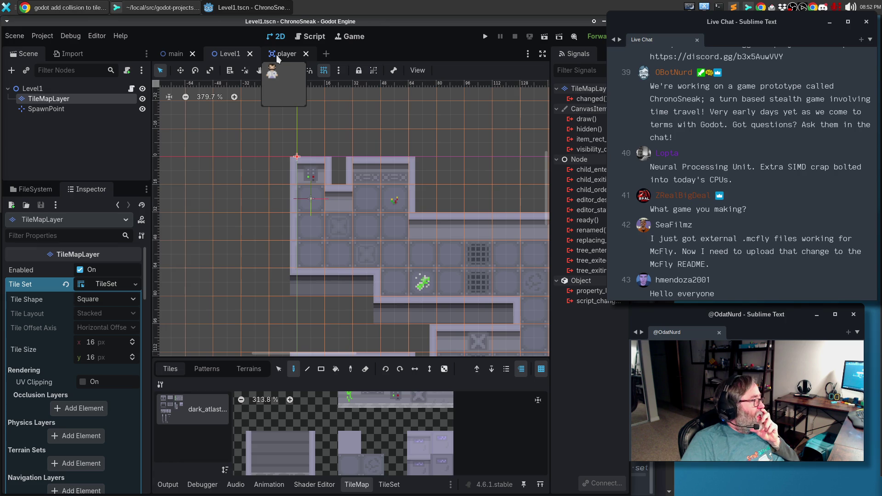
# - Show actor.gd full-width with docks and Output panel hidden, and list its methods
pyautogui.click(309, 36)
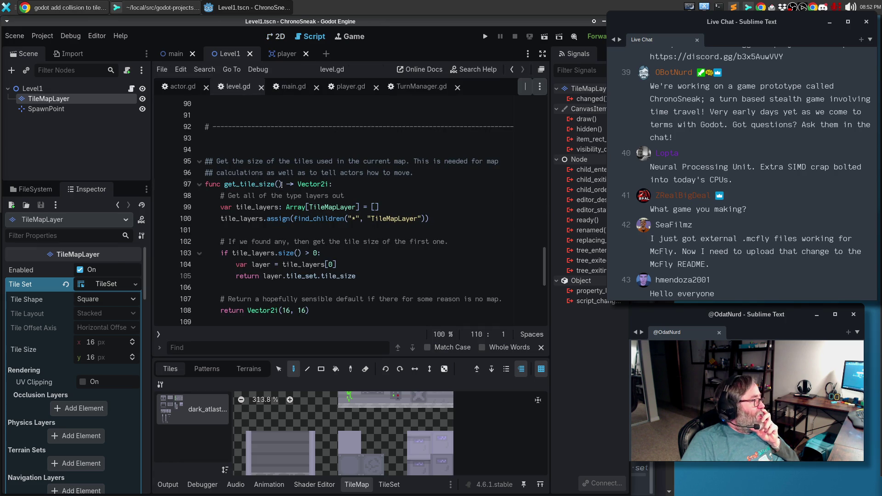
pyautogui.click(282, 184)
pyautogui.click(179, 86)
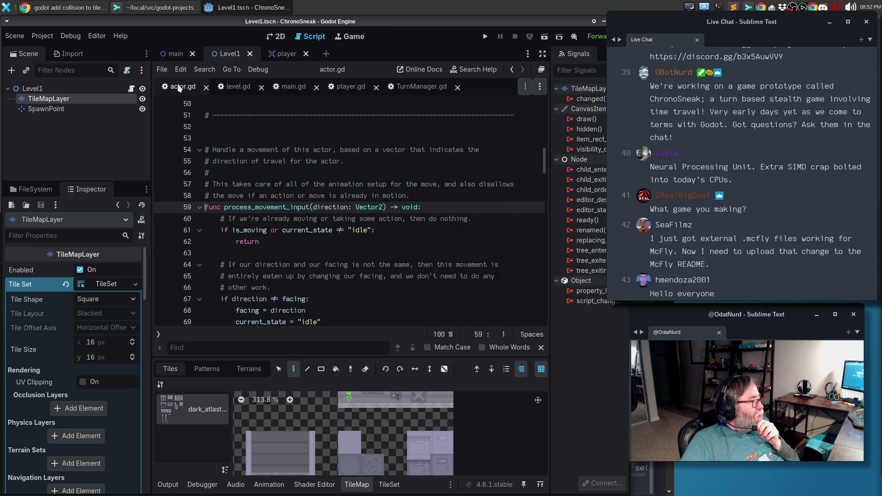
pyautogui.click(541, 55)
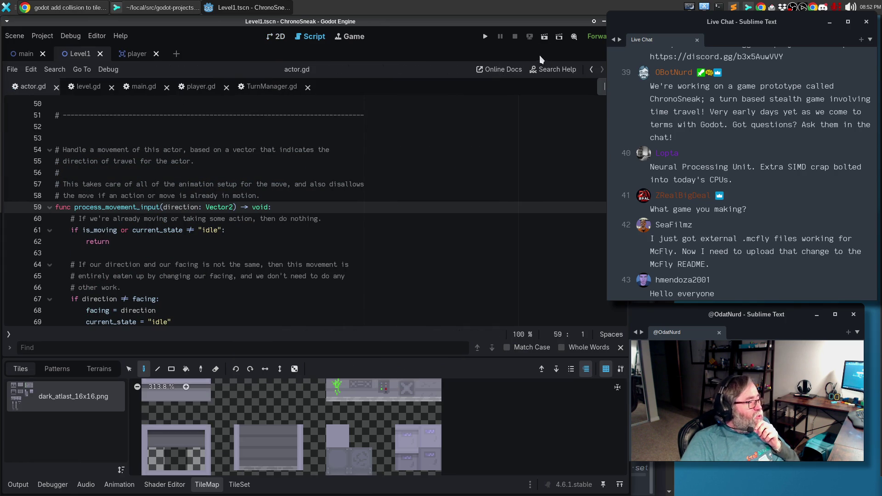
pyautogui.click(18, 484)
pyautogui.click(18, 485)
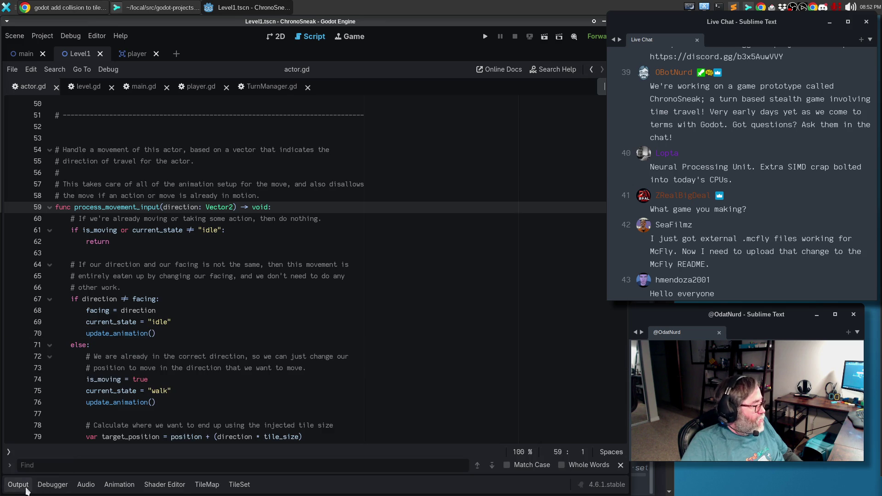
pyautogui.hotkey('ctrl', 'alt', 'f')
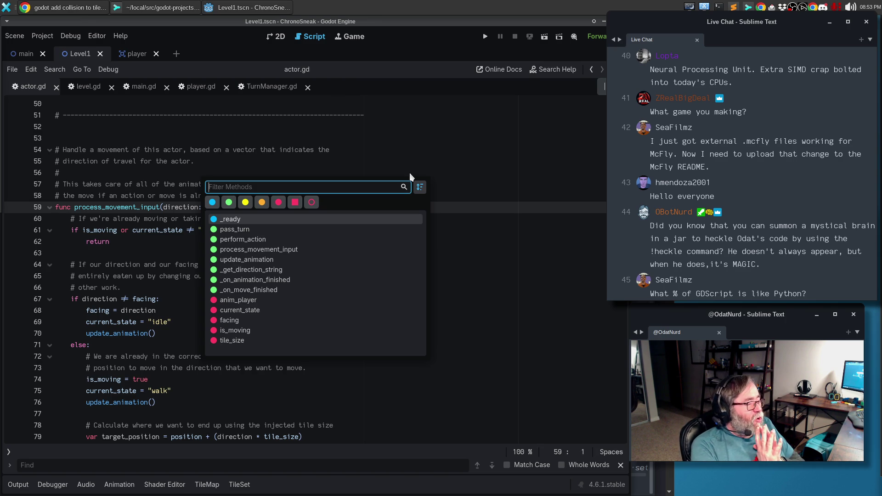
pyautogui.press('Return')
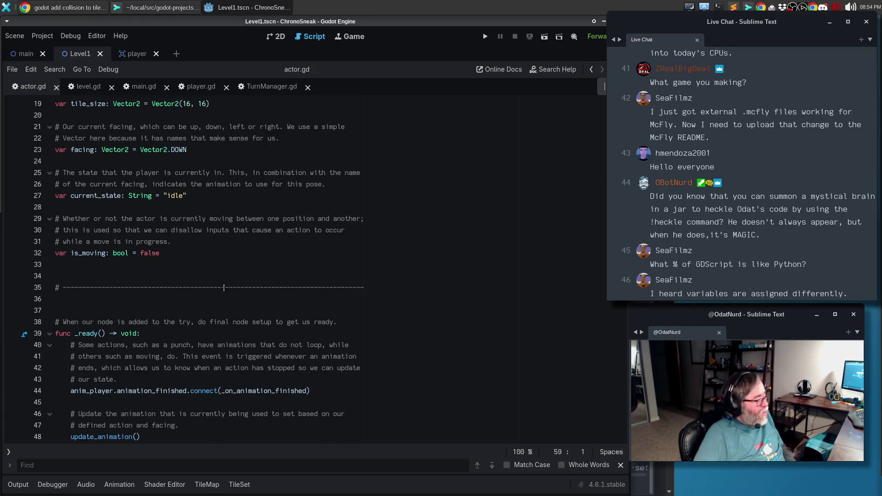
pyautogui.scroll(-3, 219, 291)
pyautogui.moveTo(161, 289)
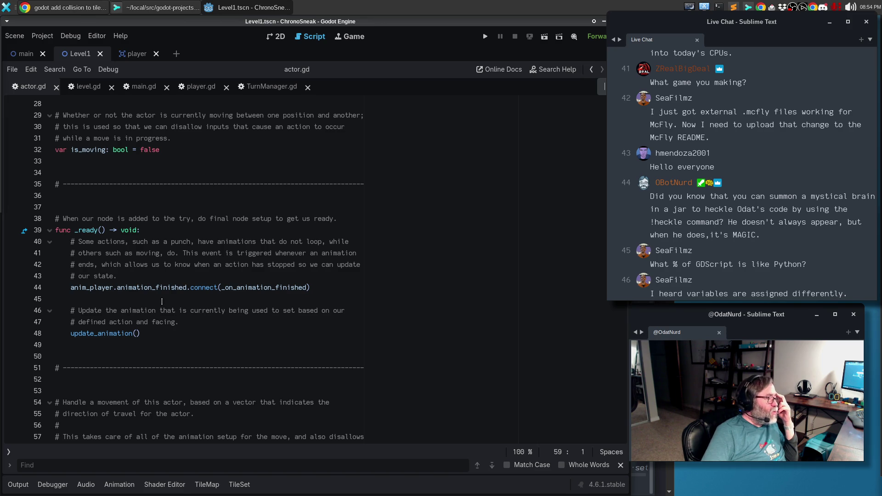
pyautogui.doubleClick(121, 337)
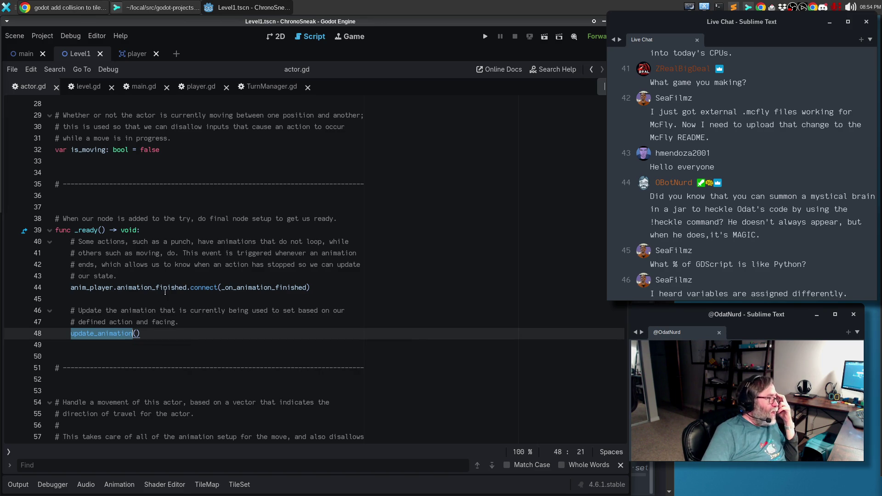
pyautogui.scroll(2, 165, 292)
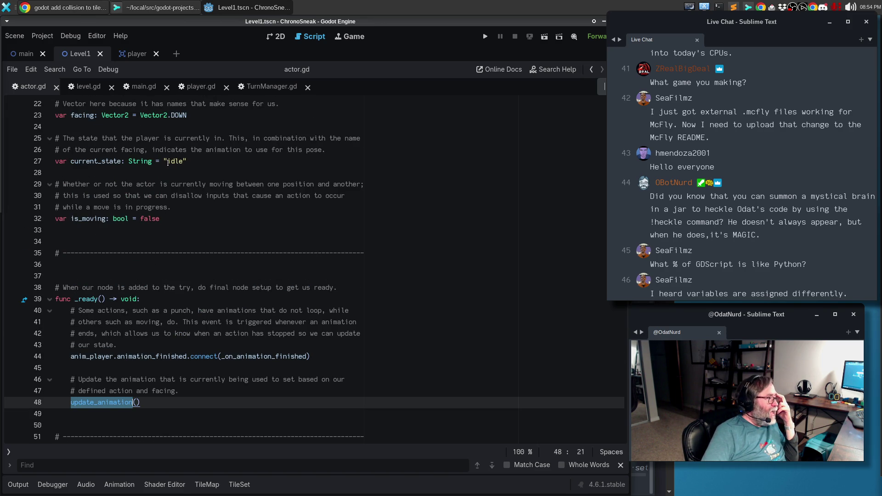
pyautogui.scroll(-6, 327, 337)
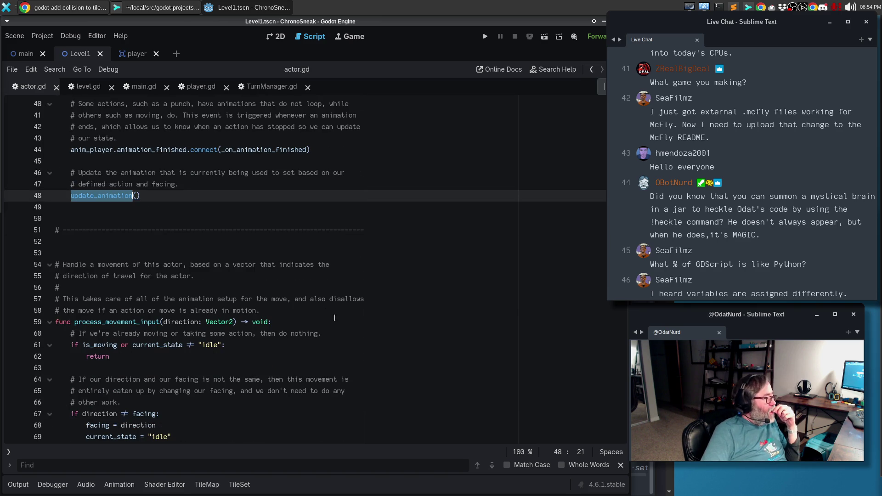
pyautogui.scroll(-4, 335, 317)
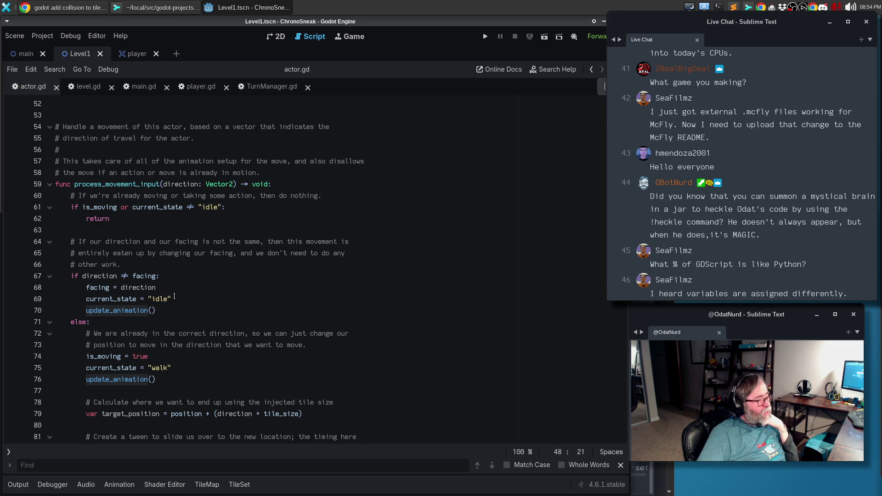
pyautogui.press('F5')
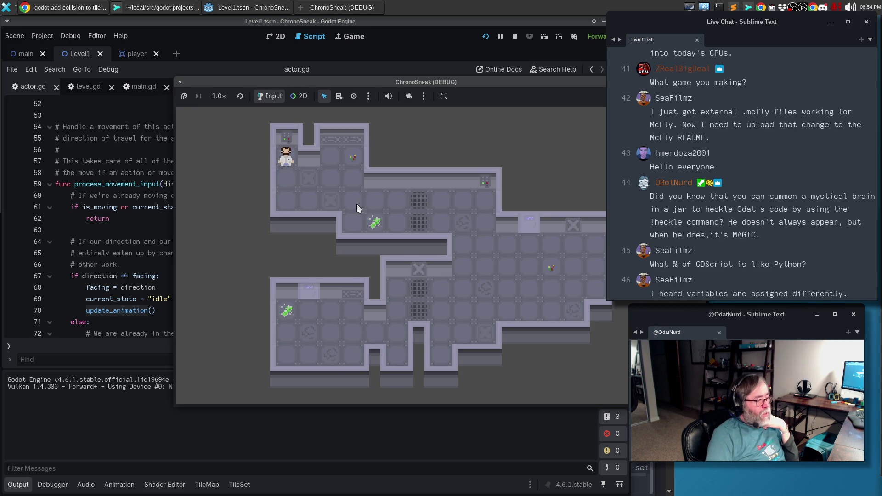
# - Walk the player down, then right, then one tile left, and stop the game
pyautogui.press('Down')
pyautogui.press('Down')
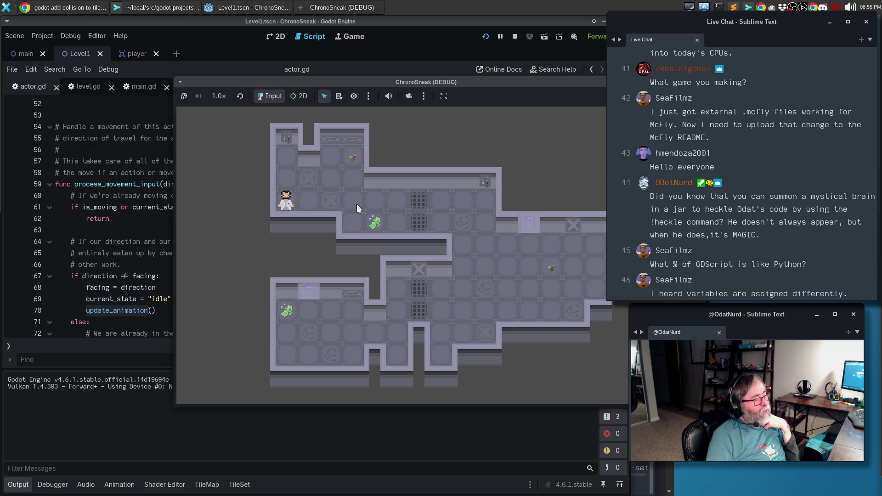
pyautogui.press('Right')
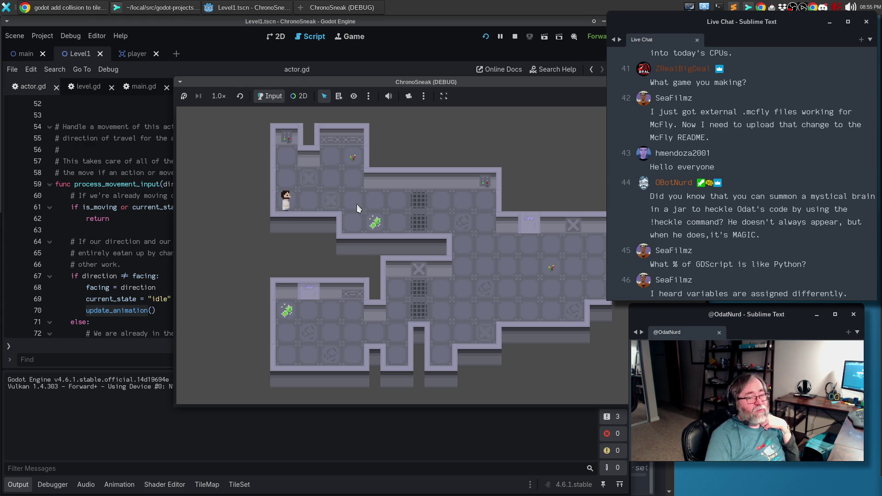
pyautogui.press('Right')
pyautogui.press('Right')
pyautogui.press('Right')
pyautogui.press('Right')
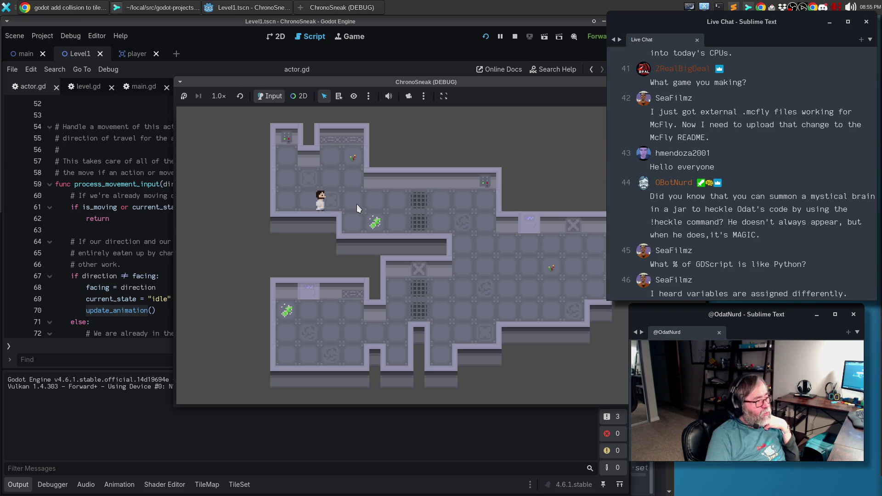
pyautogui.press('Right')
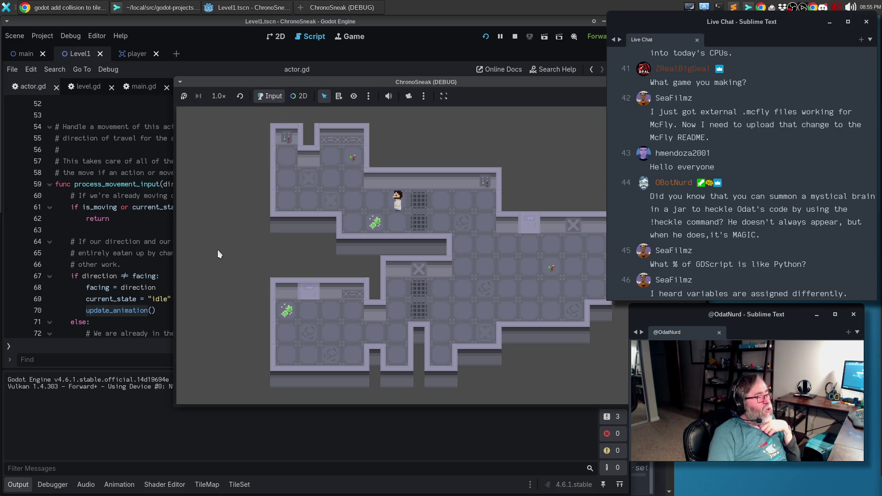
pyautogui.press('Left')
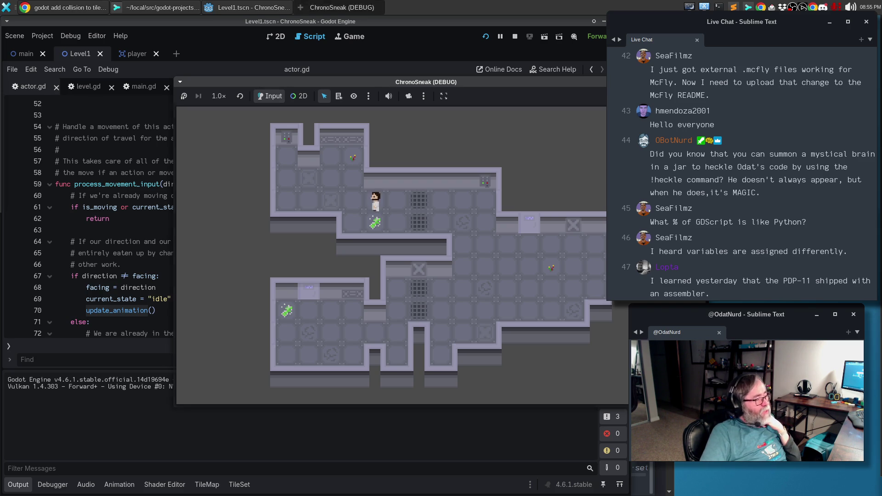
pyautogui.press('F8')
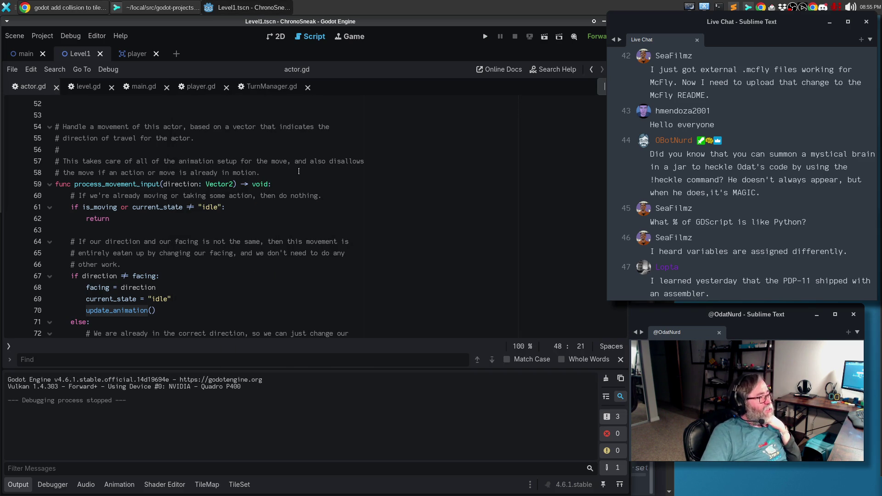
pyautogui.click(271, 87)
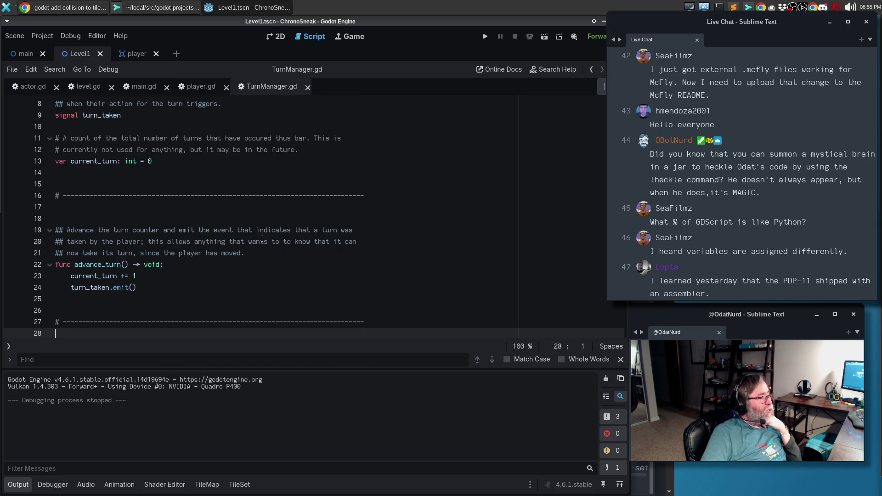
pyautogui.click(189, 263)
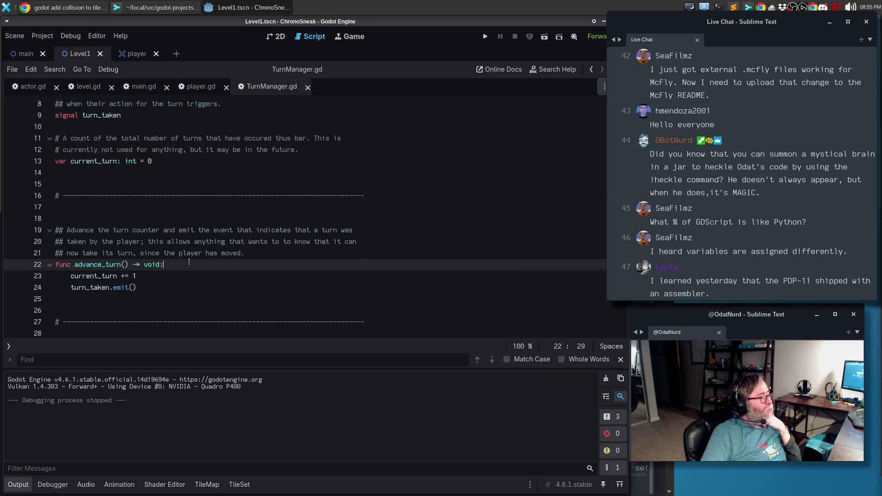
pyautogui.scroll(-1, 189, 263)
pyautogui.press('Down')
pyautogui.press('Down')
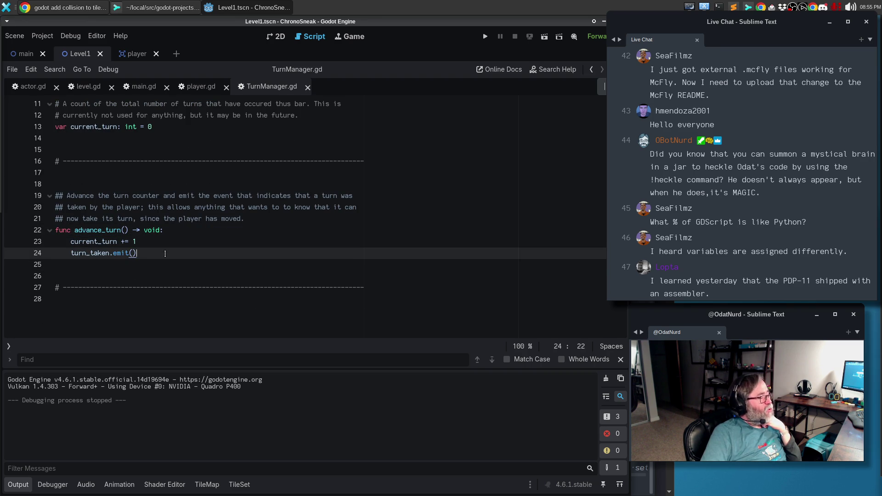
pyautogui.doubleClick(121, 253)
pyautogui.scroll(4, 261, 254)
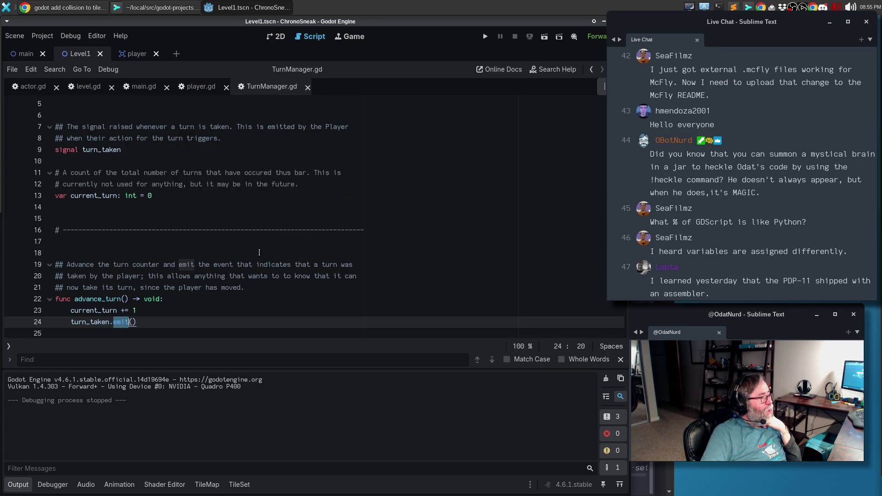
pyautogui.click(202, 88)
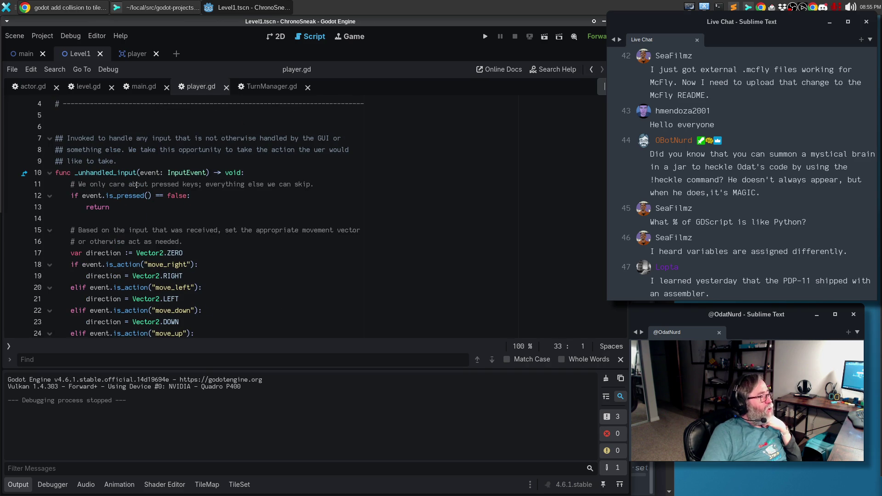
pyautogui.click(101, 173)
pyautogui.click(165, 253)
pyautogui.click(213, 265)
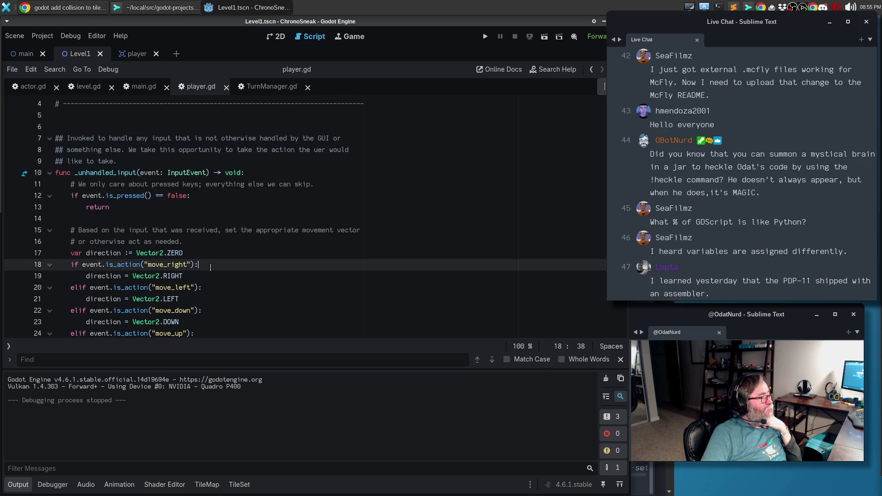
pyautogui.scroll(-2, 214, 246)
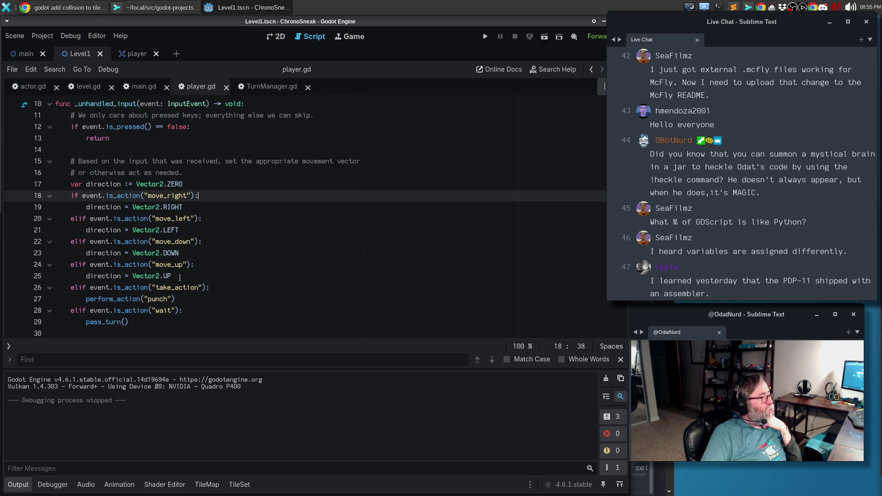
pyautogui.click(179, 277)
pyautogui.click(216, 299)
pyautogui.scroll(-2, 228, 281)
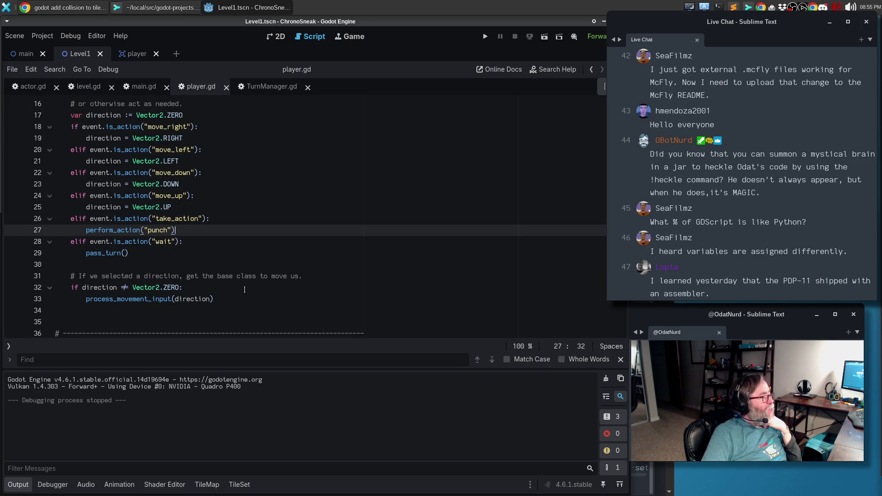
pyautogui.click(234, 299)
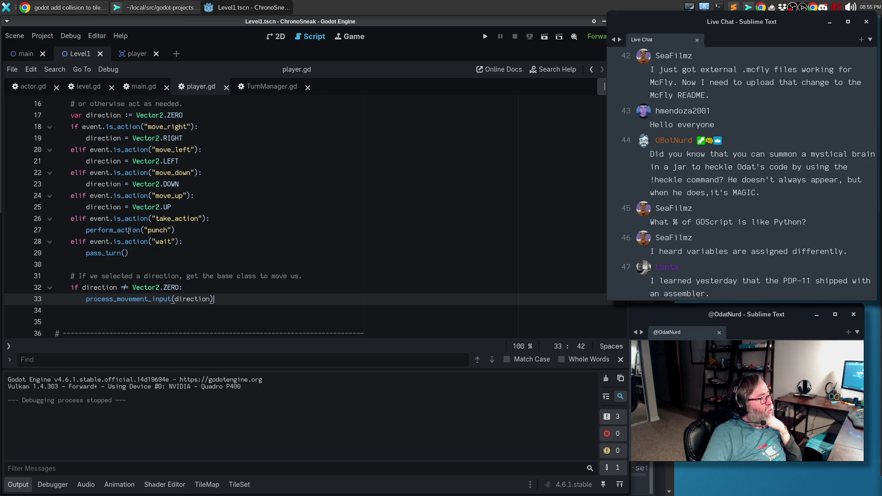
pyautogui.click(130, 231)
pyautogui.click(107, 253)
pyautogui.scroll(-1, 214, 242)
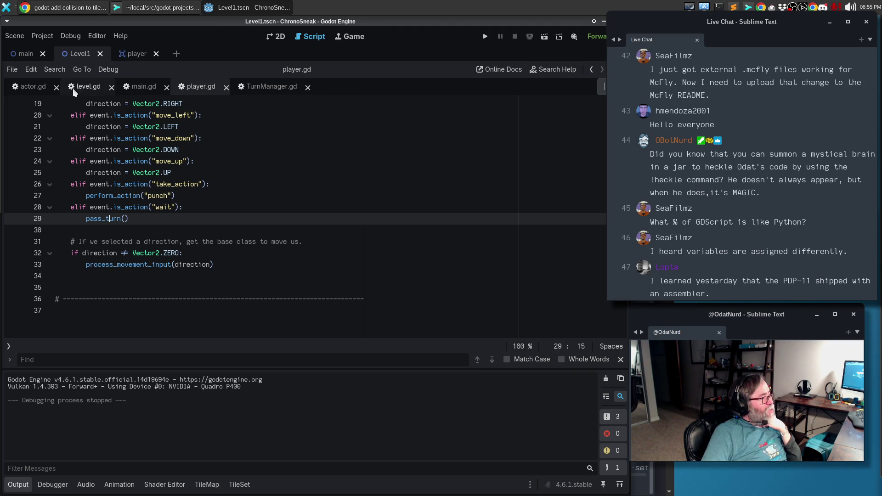
pyautogui.click(31, 87)
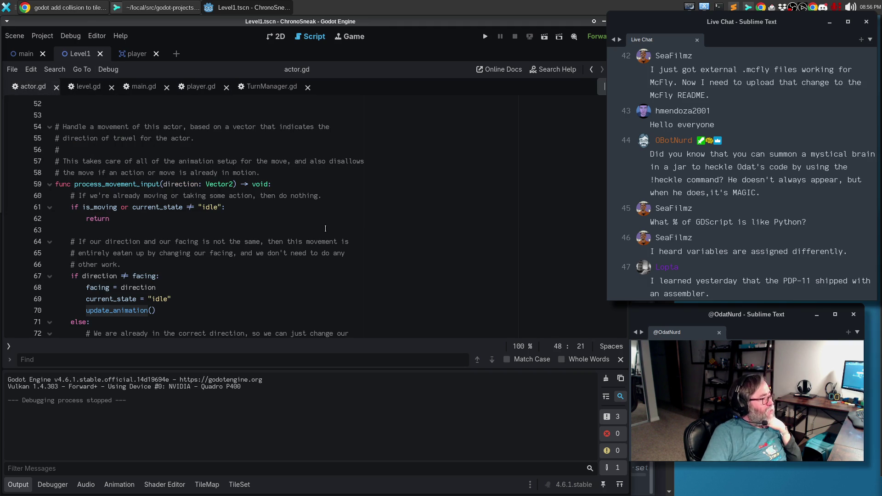
# - Read actor.gd's advance_turn and target_position code, then bring up the 'godot add collision to tileset' results
pyautogui.scroll(-2, 325, 229)
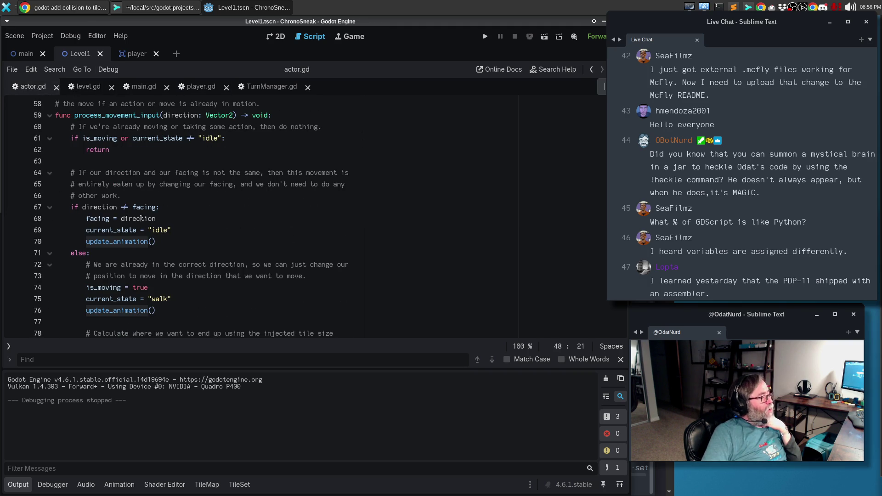
pyautogui.scroll(-3, 139, 251)
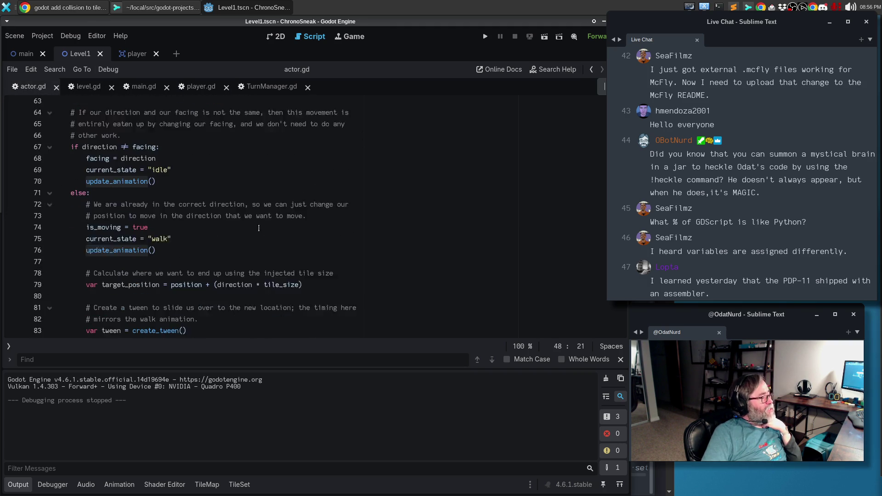
pyautogui.scroll(-5, 266, 226)
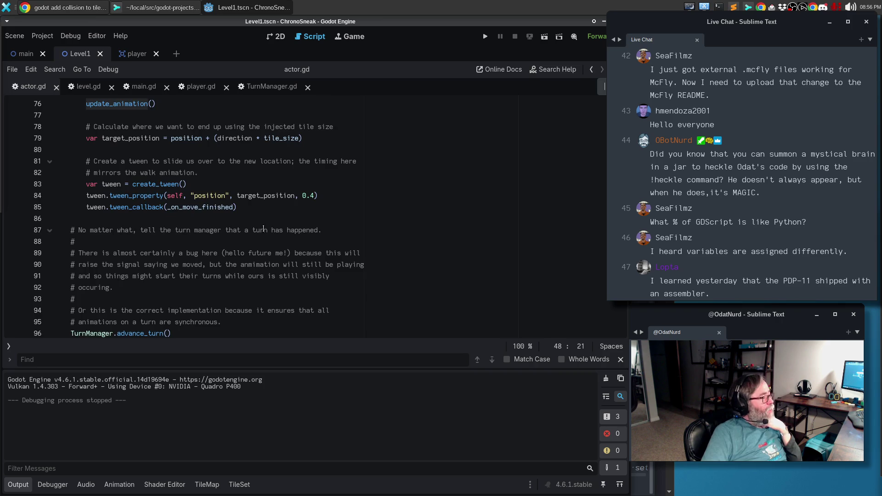
pyautogui.click(194, 264)
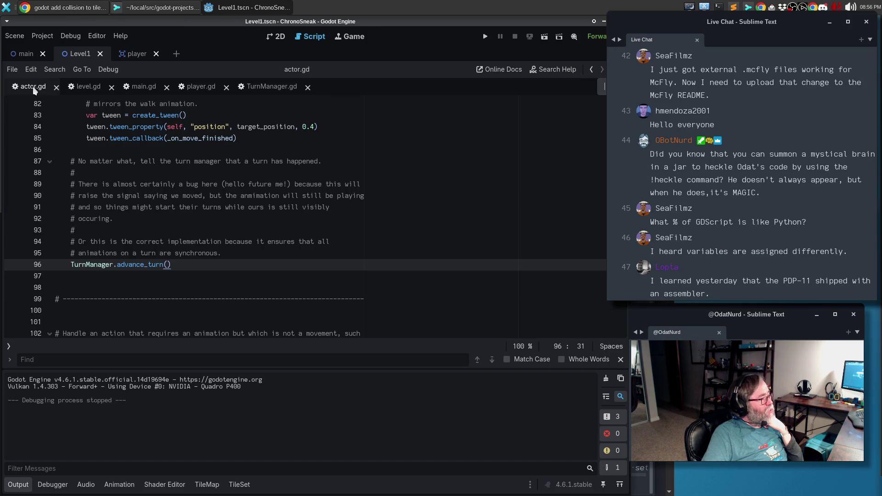
pyautogui.scroll(4, 264, 238)
pyautogui.click(203, 169)
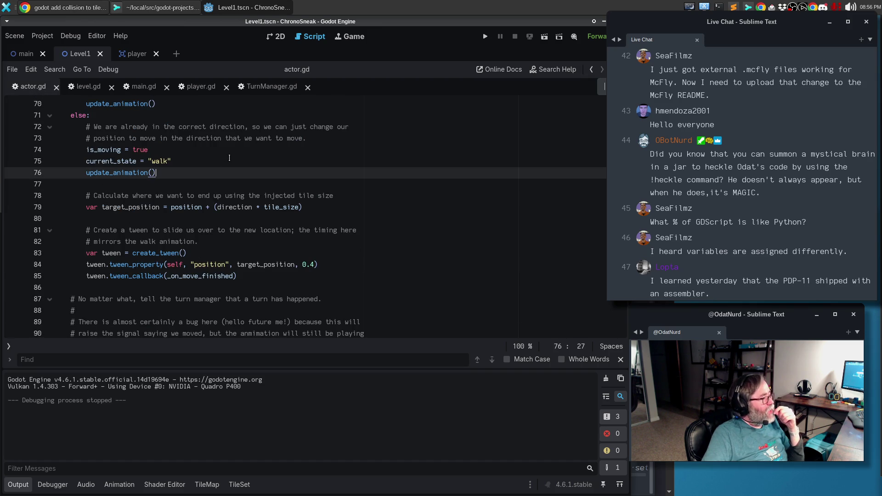
pyautogui.scroll(5, 203, 169)
pyautogui.scroll(5, 238, 152)
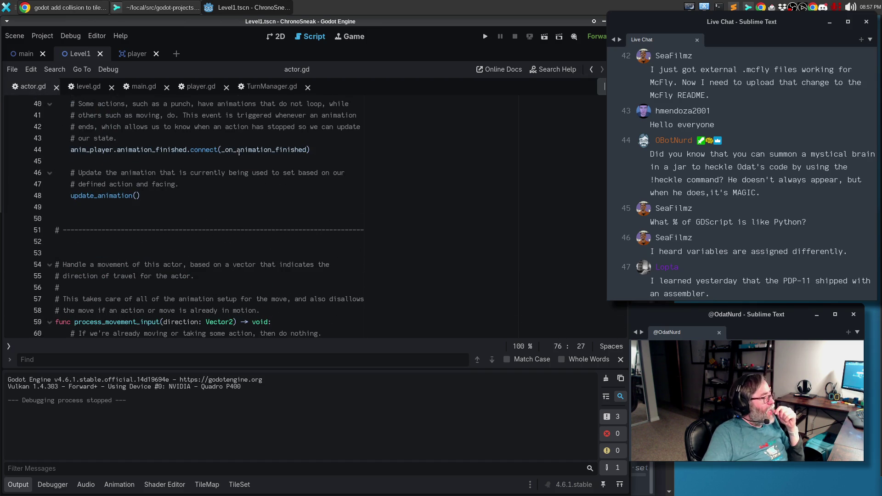
pyautogui.scroll(-4, 239, 151)
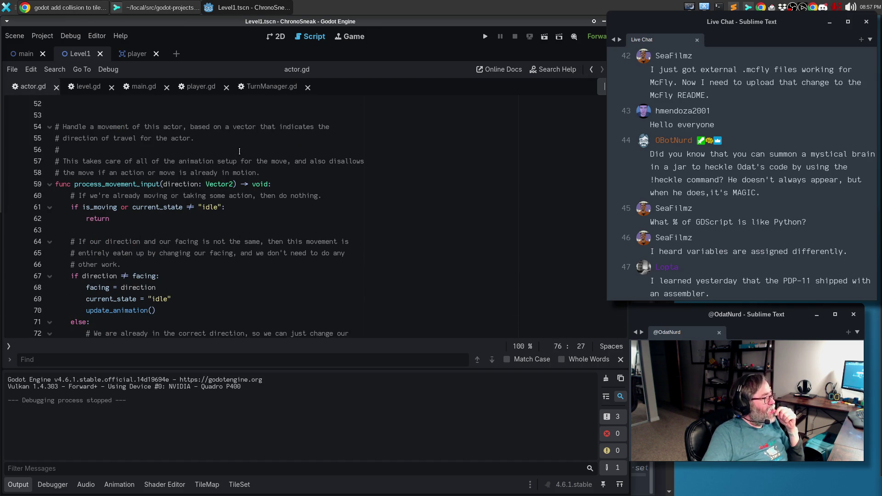
pyautogui.scroll(-6, 239, 151)
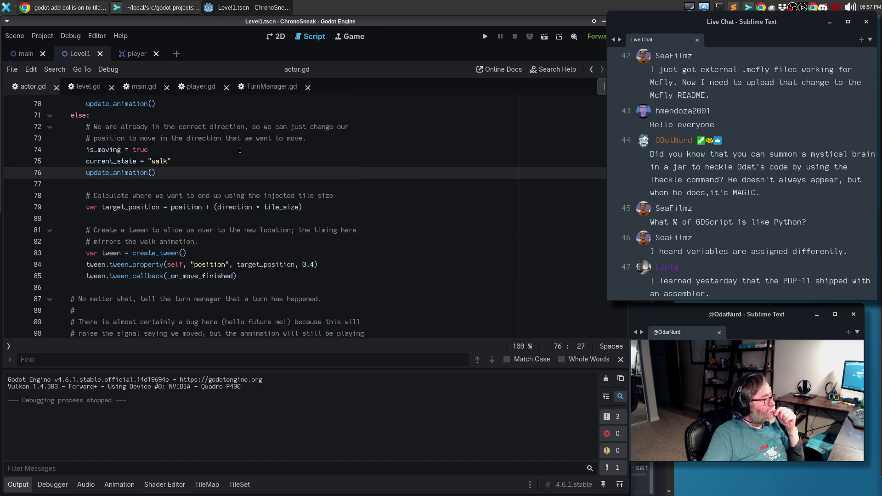
pyautogui.click(315, 207)
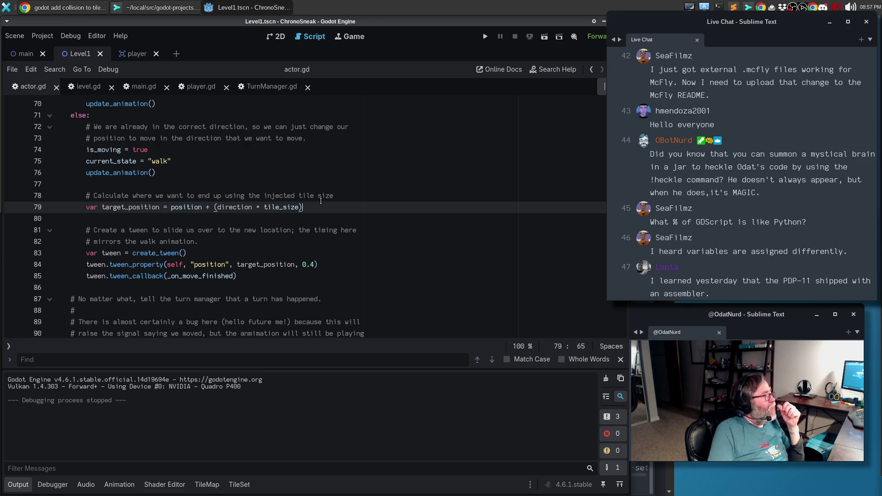
pyautogui.click(58, 7)
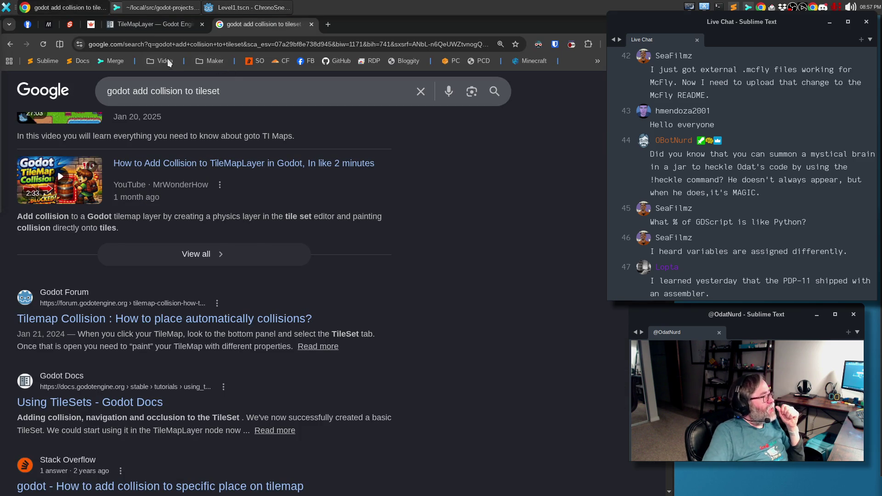
# - Read TileMapLayer's local_to_map and map_to_local docs, then return to actor.gd in Godot
pyautogui.click(151, 26)
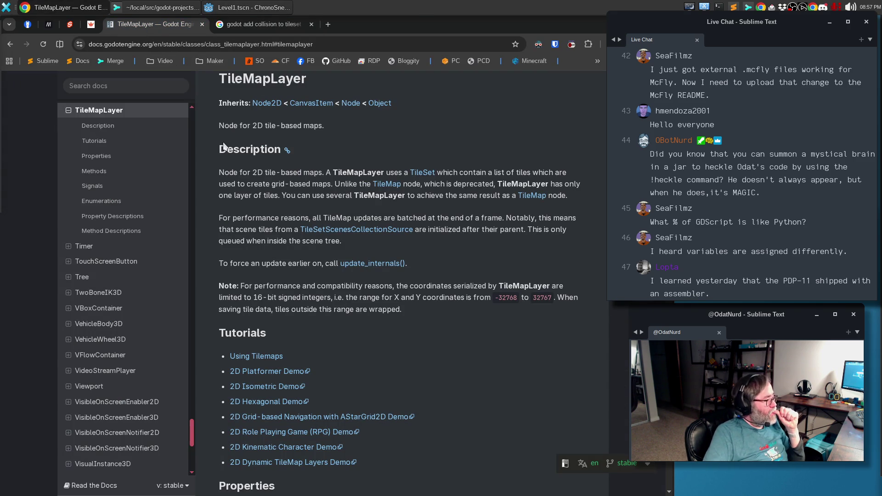
pyautogui.scroll(2, 463, 328)
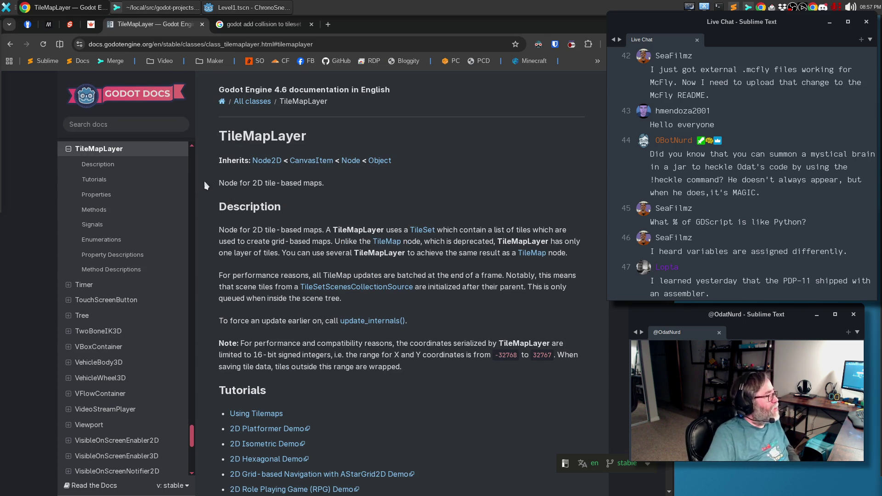
pyautogui.click(101, 210)
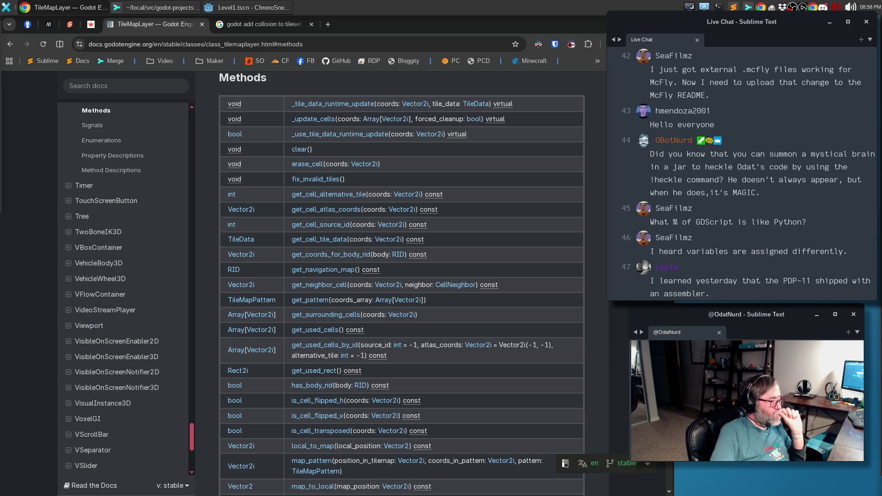
pyautogui.click(311, 448)
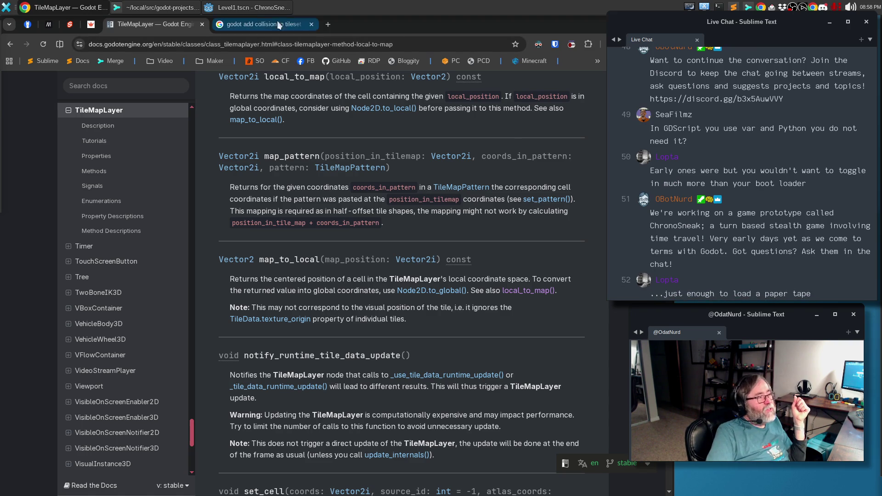
pyautogui.click(250, 7)
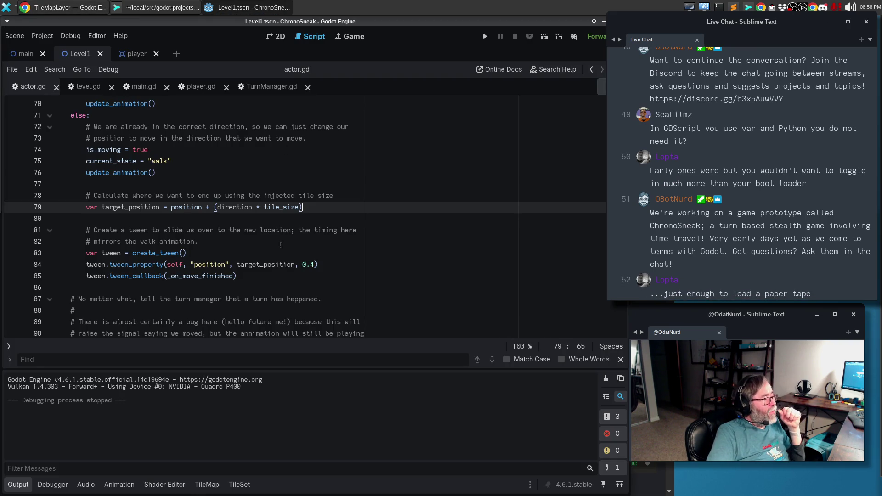
pyautogui.click(252, 254)
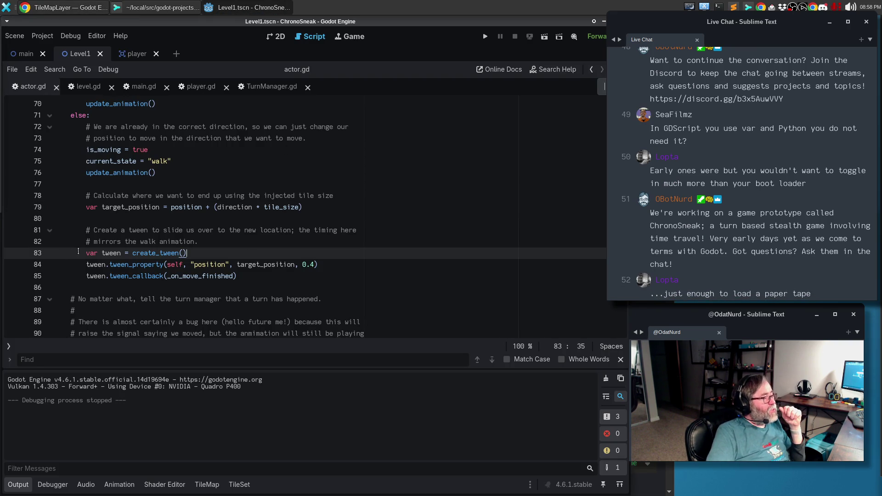
pyautogui.moveTo(87, 253); pyautogui.dragTo(122, 253)
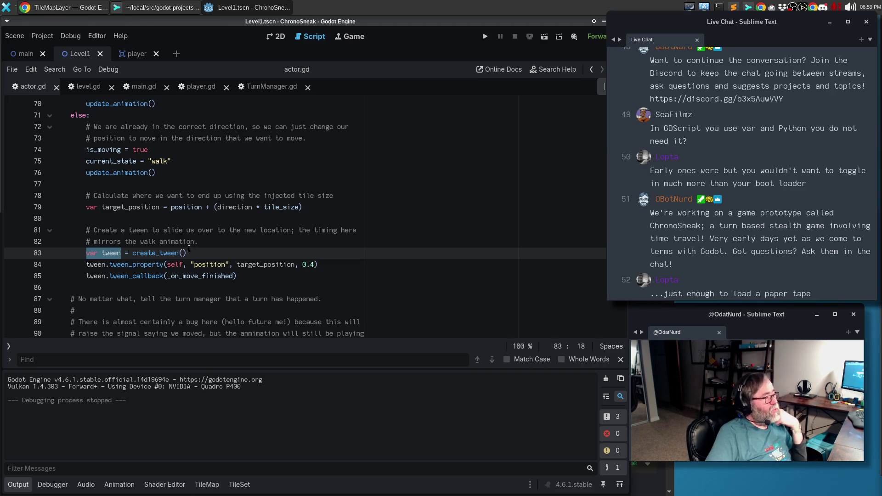
pyautogui.click(128, 255)
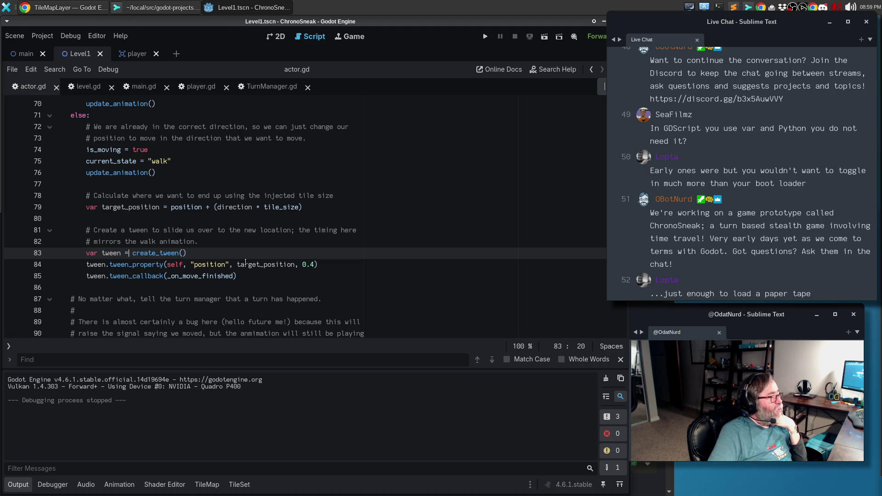
pyautogui.scroll(6, 246, 262)
pyautogui.scroll(9, 252, 261)
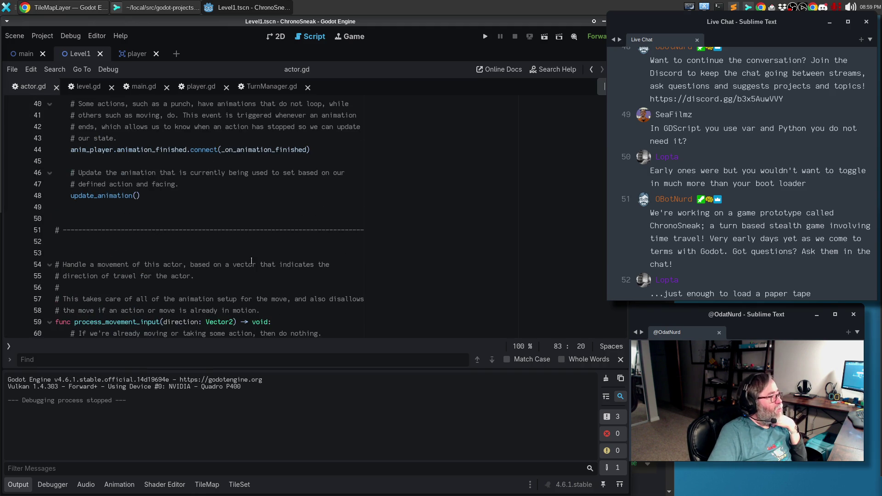
pyautogui.scroll(4, 257, 260)
pyautogui.scroll(-9, 258, 262)
pyautogui.scroll(-16, 257, 261)
pyautogui.scroll(-4, 250, 176)
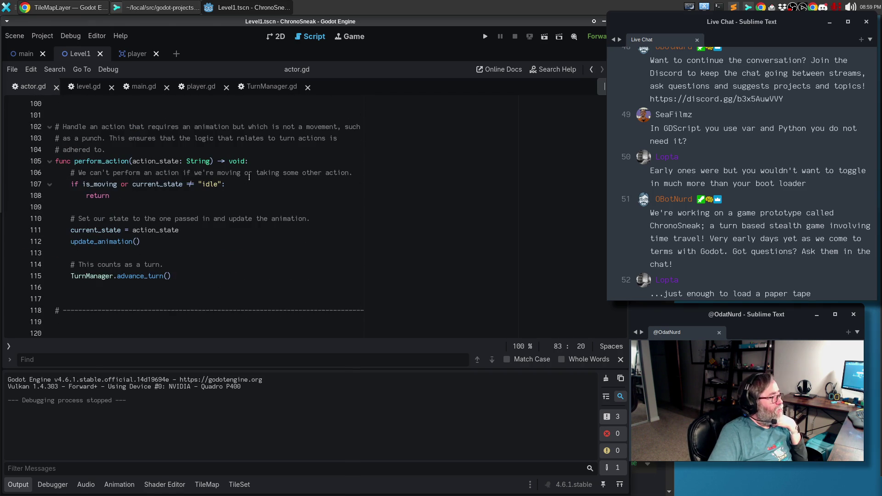
# - Open main.gd and jump to the spawn_player function definition
pyautogui.click(146, 87)
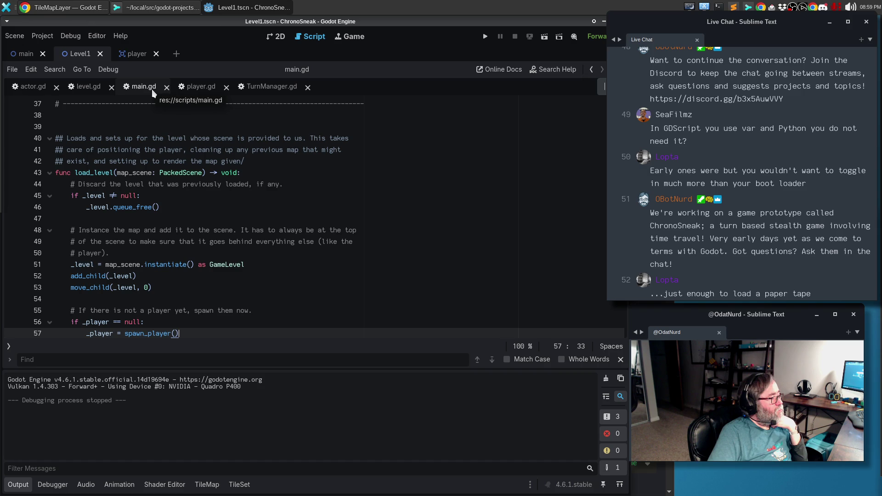
pyautogui.scroll(-1, 147, 227)
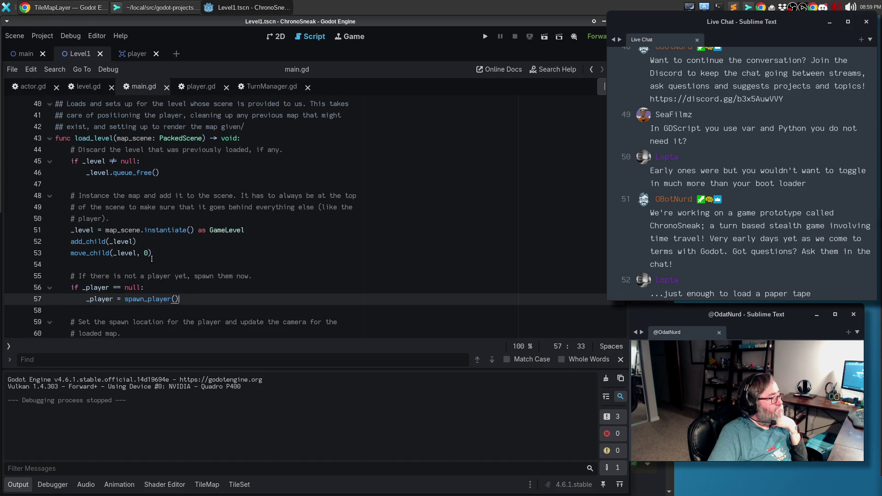
pyautogui.keyDown('ctrl'); pyautogui.click(154, 303); pyautogui.keyUp('ctrl')
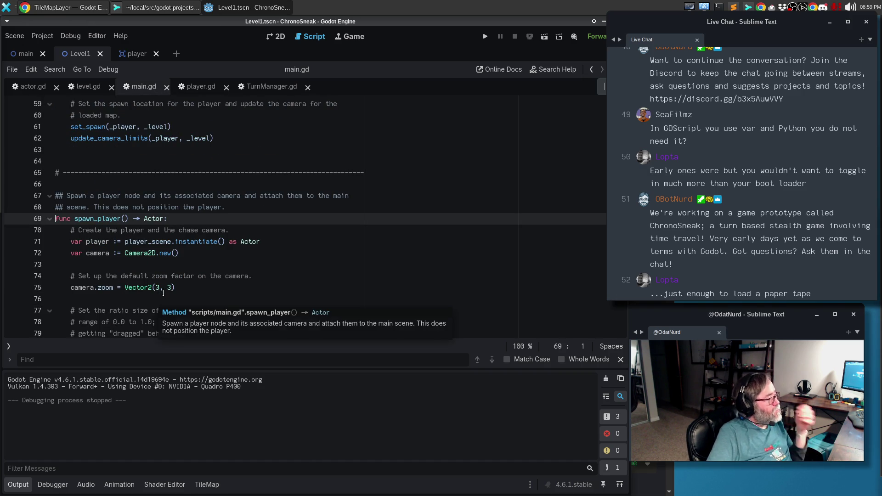
# - Delete the colon on line 71 so player uses a plain = assignment
pyautogui.click(121, 241)
pyautogui.click(114, 241)
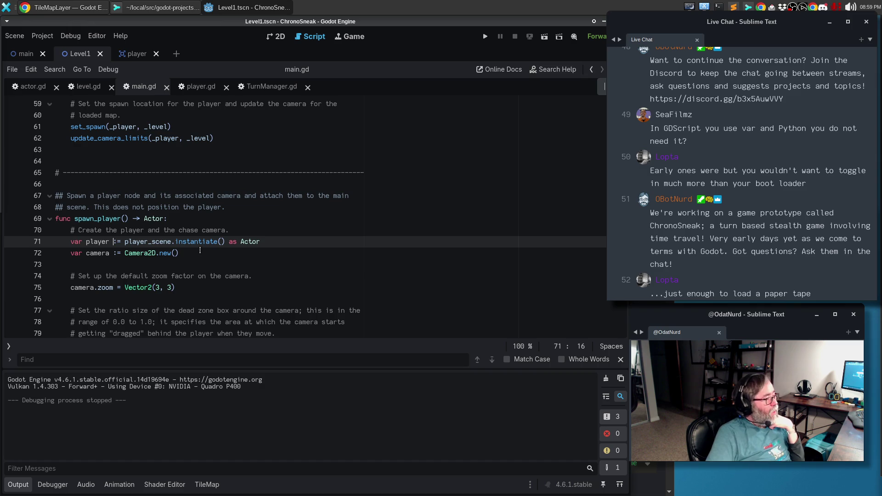
pyautogui.click(100, 241)
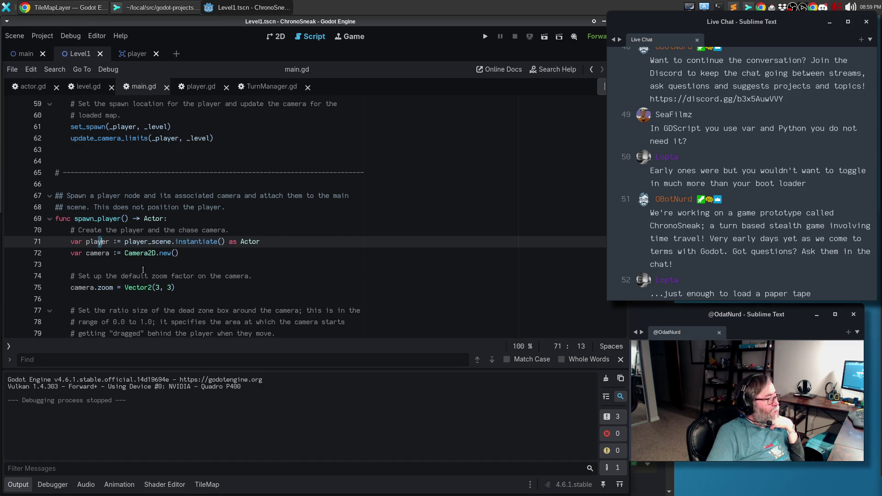
pyautogui.scroll(-4, 143, 270)
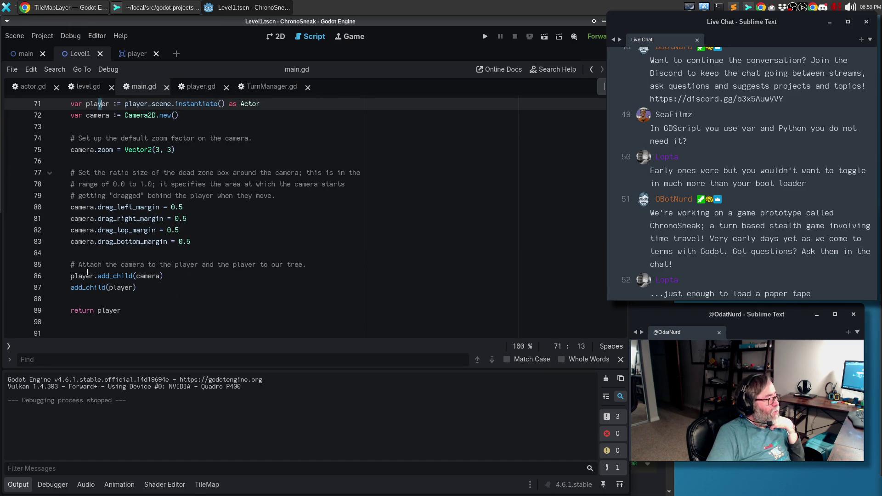
pyautogui.moveTo(82, 276)
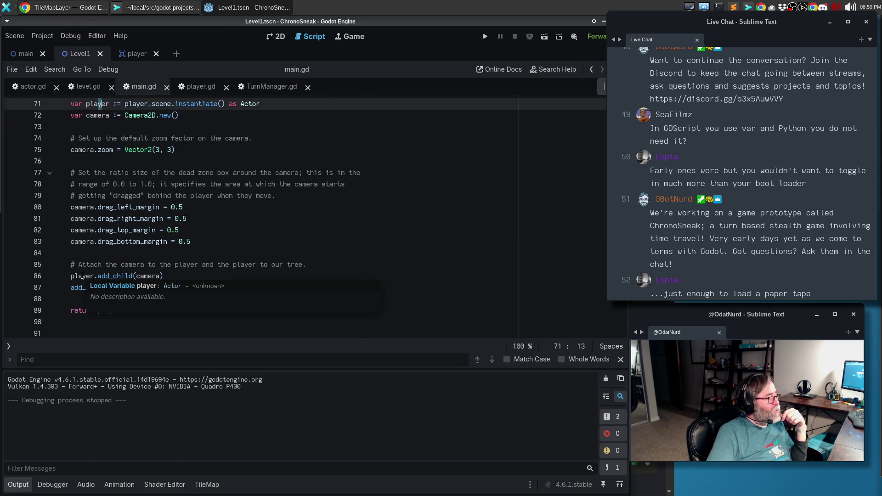
pyautogui.scroll(4, 104, 250)
pyautogui.click(117, 242)
pyautogui.press('BackSpace')
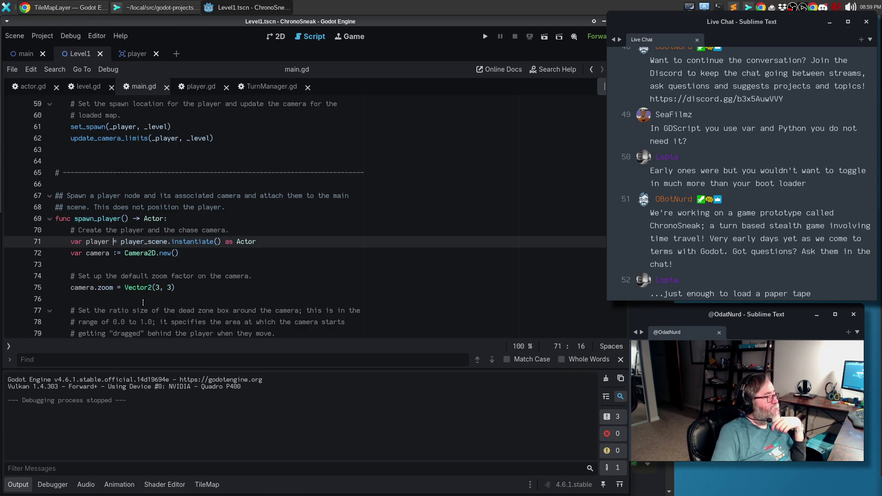
# - Bring up the line 87 UNSAFE_CALL_ARGUMENT warning in main.gd
pyautogui.click(137, 265)
pyautogui.scroll(-3, 158, 251)
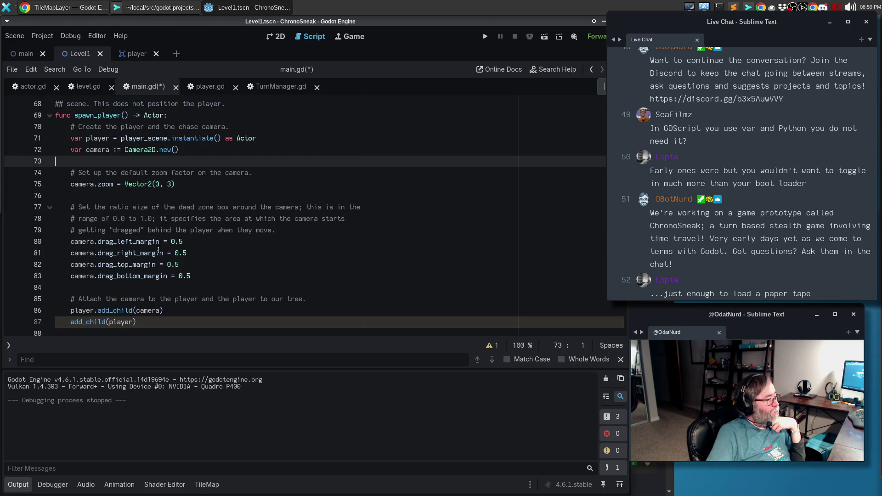
pyautogui.scroll(-1, 139, 297)
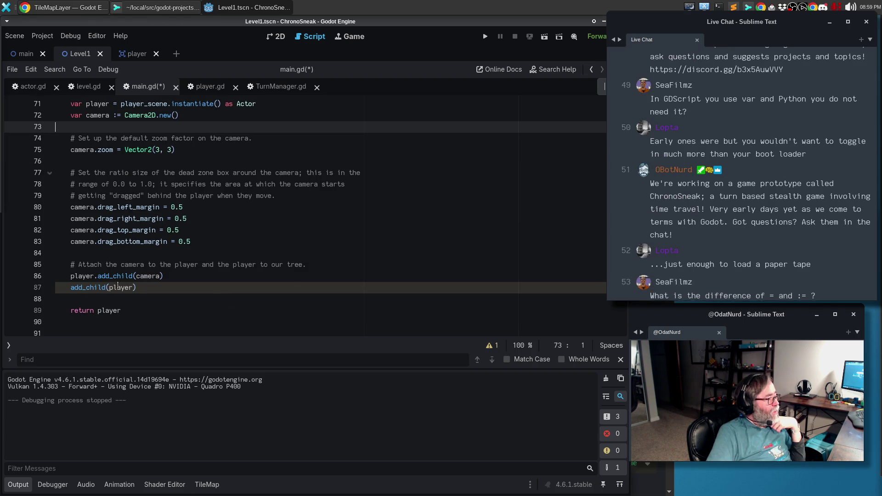
pyautogui.moveTo(119, 288)
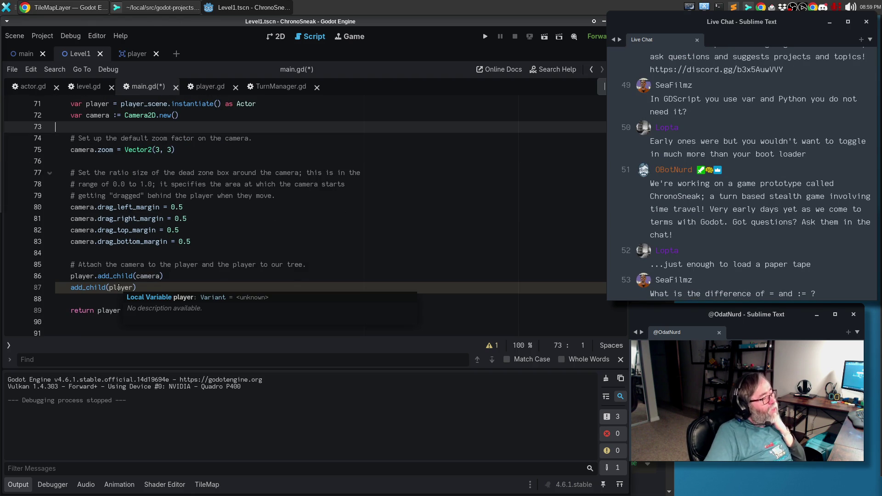
pyautogui.scroll(3, 176, 206)
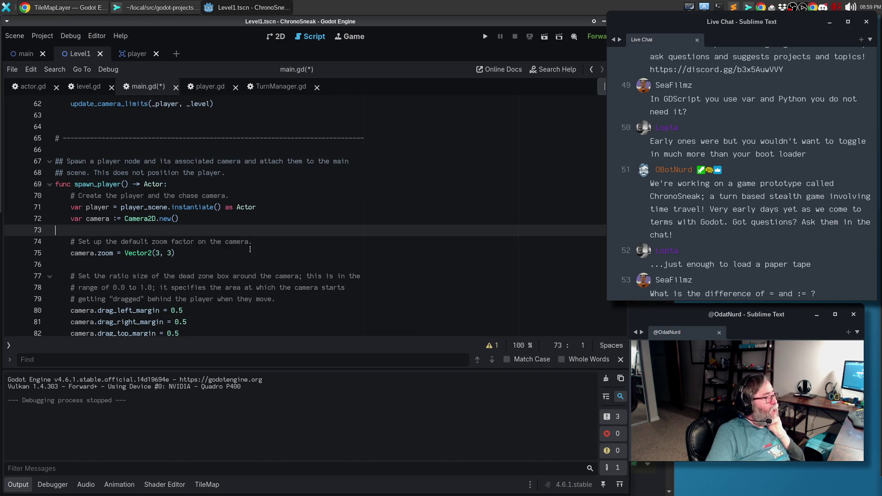
pyautogui.click(219, 263)
pyautogui.scroll(-3, 234, 307)
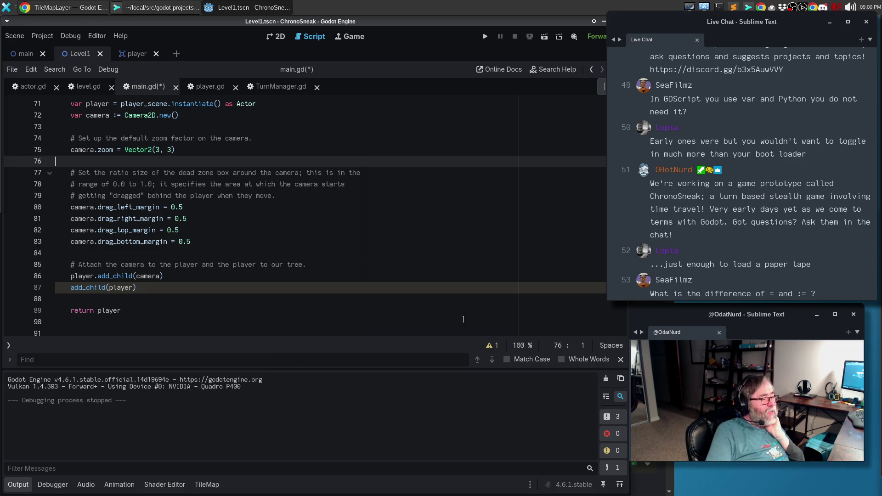
pyautogui.click(490, 347)
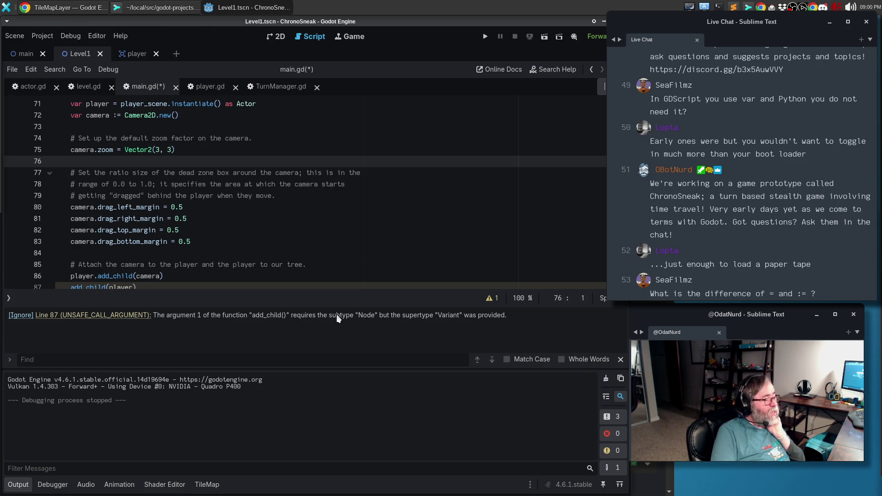
# - Re-insert the colon before = on line 71, restoring player's := declaration
pyautogui.scroll(-2, 313, 268)
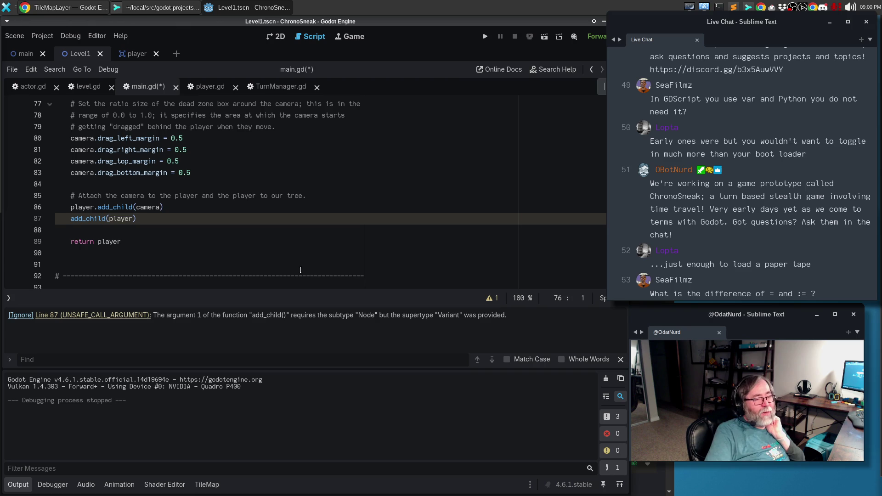
pyautogui.moveTo(124, 225)
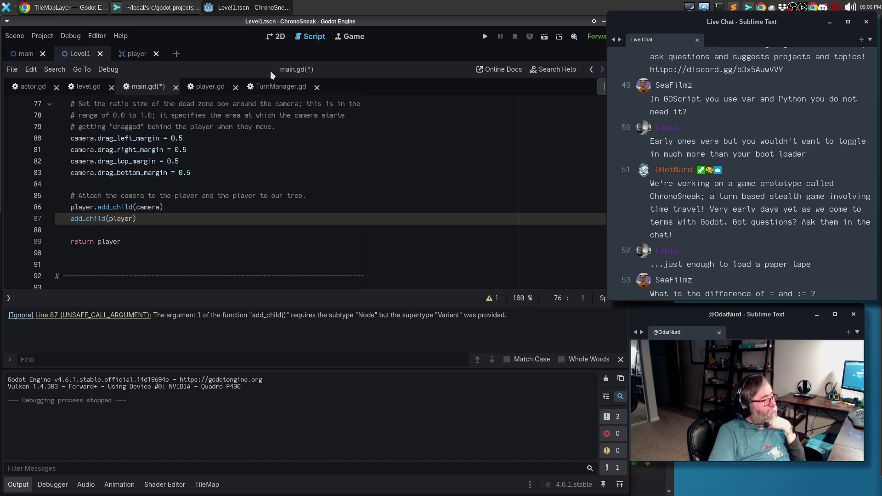
pyautogui.scroll(3, 147, 173)
pyautogui.click(115, 138)
pyautogui.write(':')
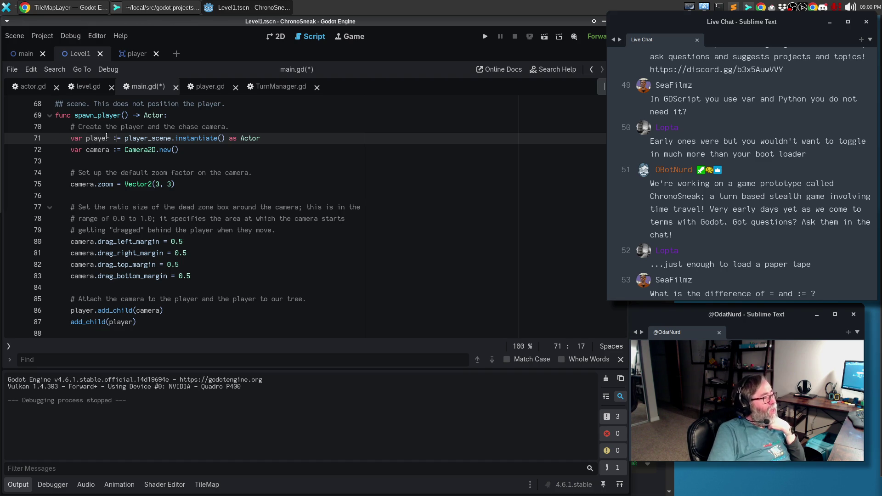
# - Add test lines var poop and print(poop) below the camera line
pyautogui.moveTo(124, 138); pyautogui.dragTo(266, 139)
pyautogui.click(206, 160)
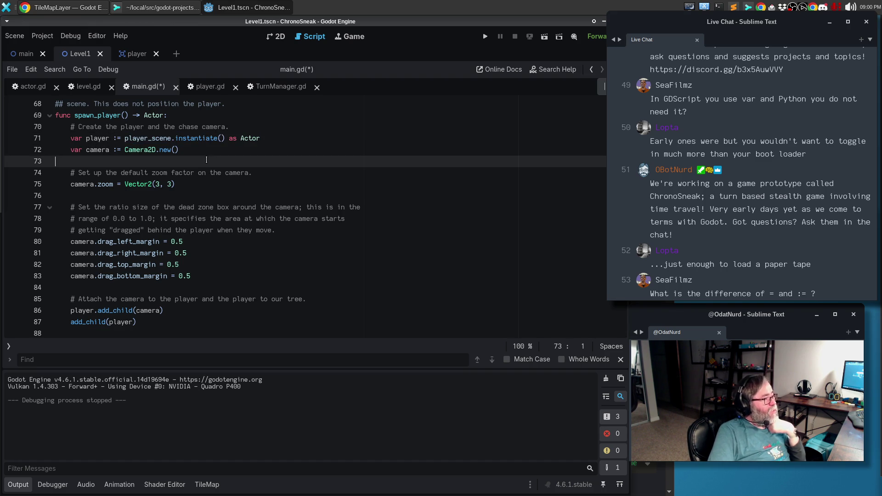
pyautogui.press('Return')
pyautogui.write('c')
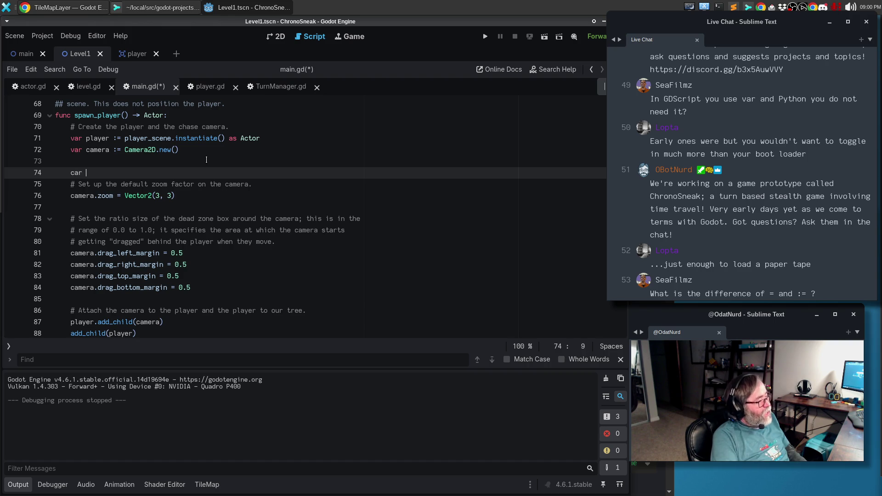
pyautogui.press('BackSpace')
pyautogui.write('var ')
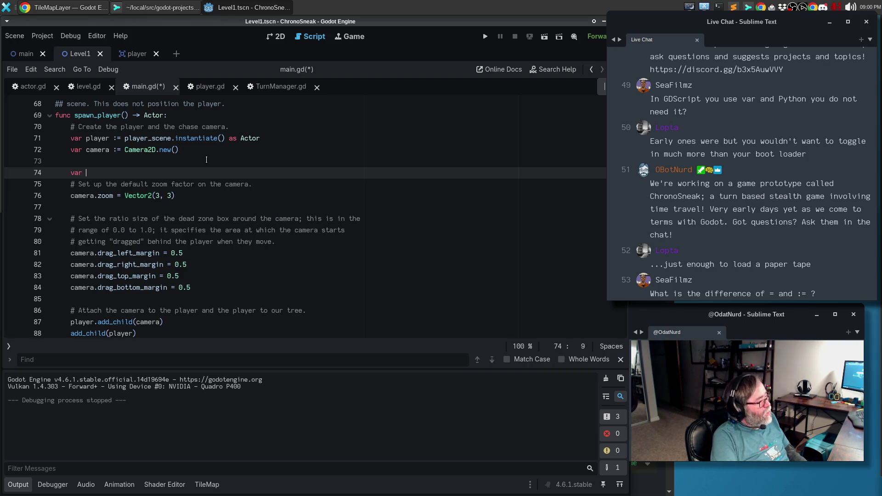
pyautogui.write('ppop')
pyautogui.press('Return')
pyautogui.write('print(poop)')
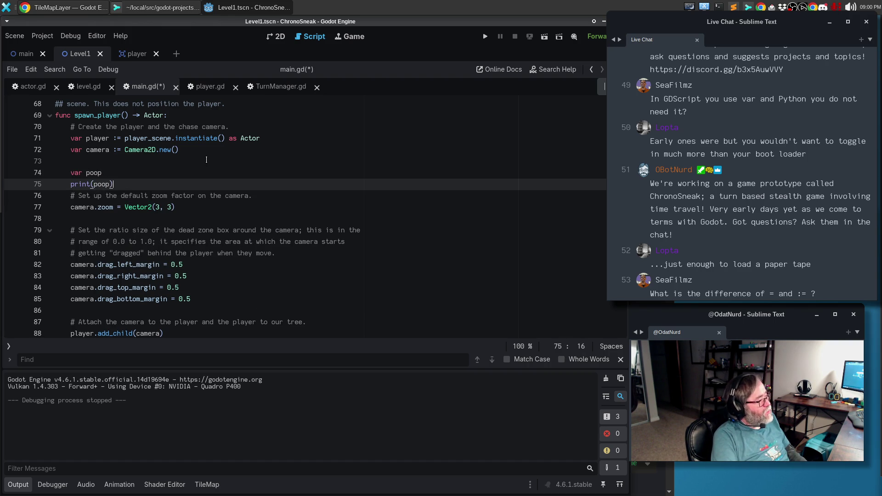
pyautogui.press('Return')
# - Type-hint poop as String, then change the hint to int
pyautogui.click(206, 218)
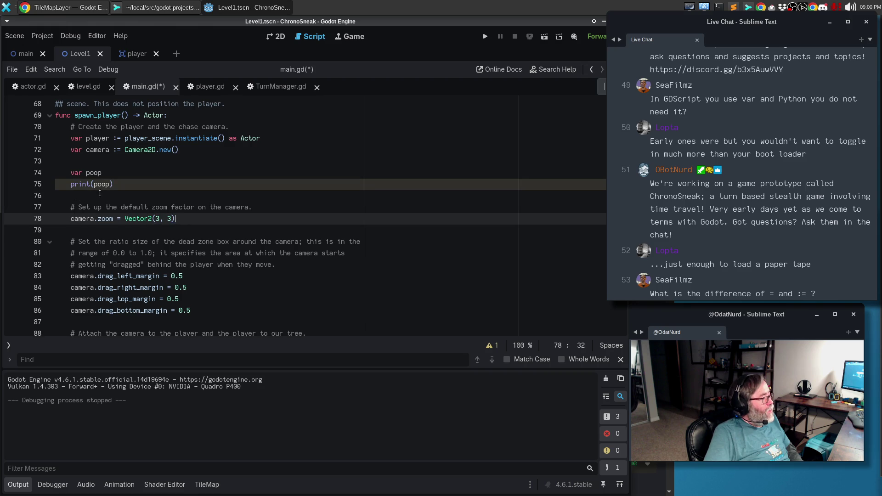
pyautogui.moveTo(107, 184)
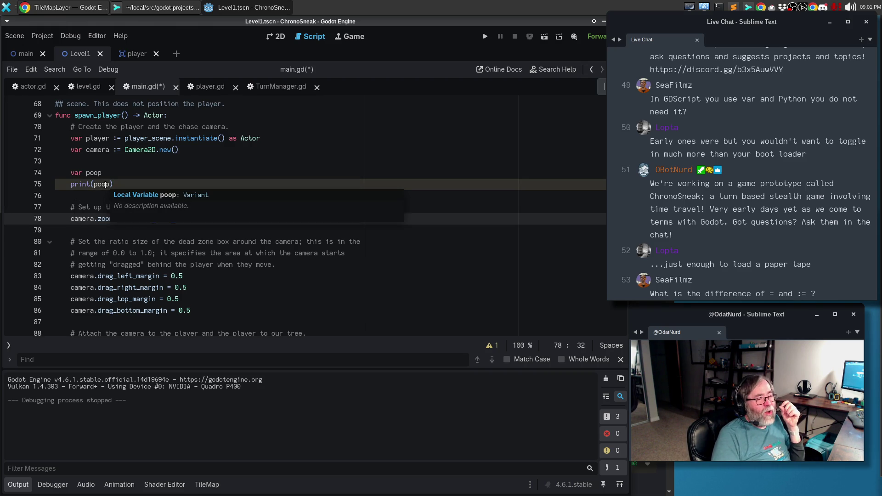
pyautogui.click(124, 162)
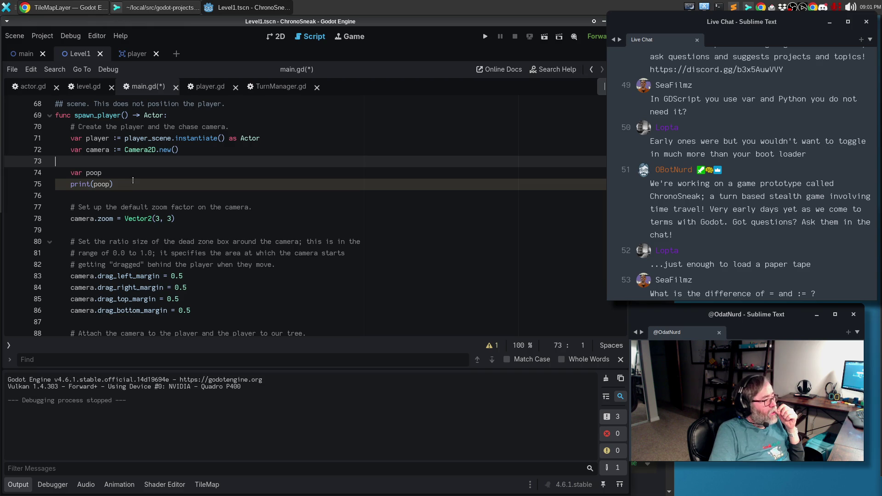
pyautogui.click(130, 173)
pyautogui.write(': Ster')
pyautogui.press('BackSpace')
pyautogui.press('BackSpace')
pyautogui.write('ring')
pyautogui.click(87, 206)
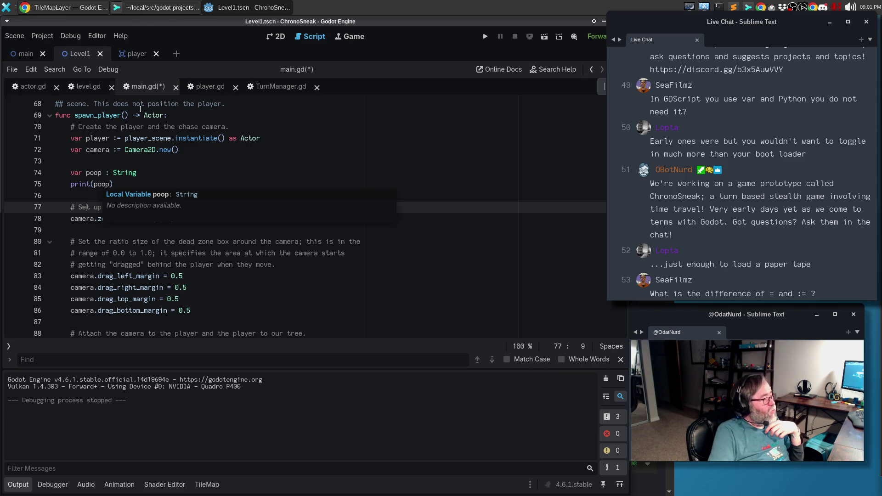
pyautogui.doubleClick(121, 169)
pyautogui.write('int')
pyautogui.click(87, 198)
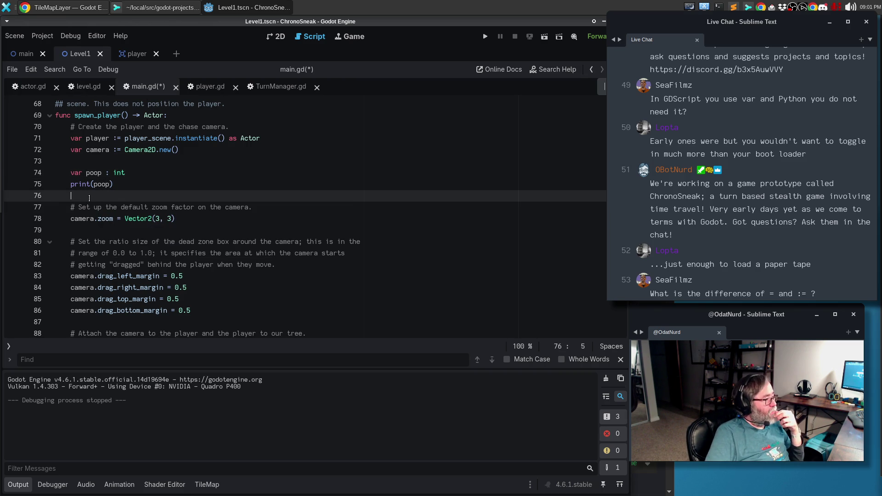
# - Assign 69 to poop and check its reported type and value
pyautogui.moveTo(105, 184)
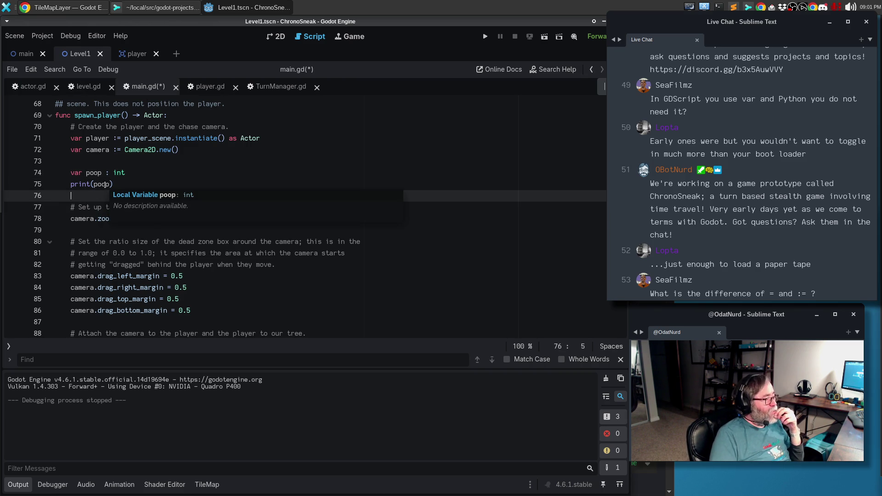
pyautogui.click(128, 171)
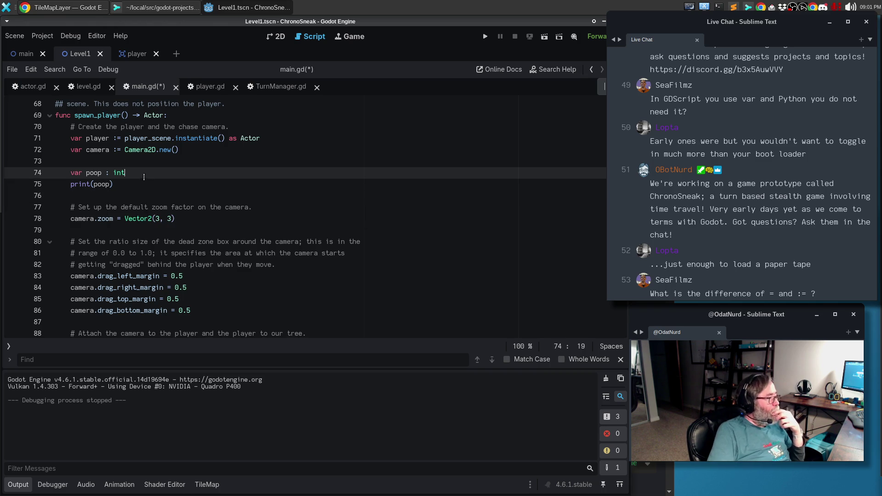
pyautogui.write('= 69')
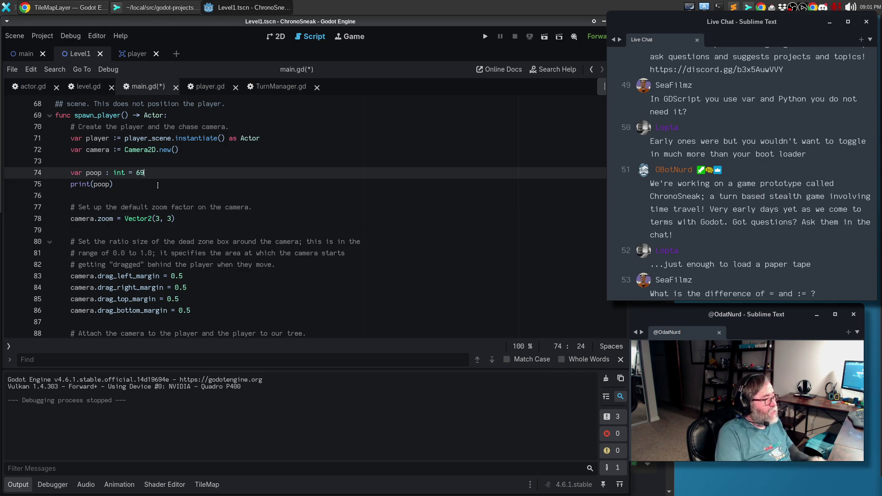
pyautogui.click(107, 186)
pyautogui.moveTo(104, 184)
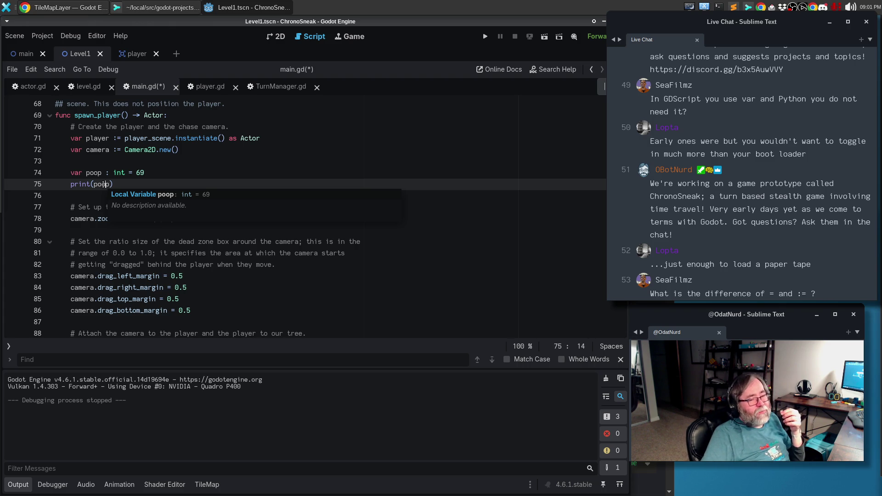
# - Drop the int hint so poop reads := 69, and select both test lines
pyautogui.moveTo(124, 173); pyautogui.dragTo(107, 173)
pyautogui.press('BackSpace')
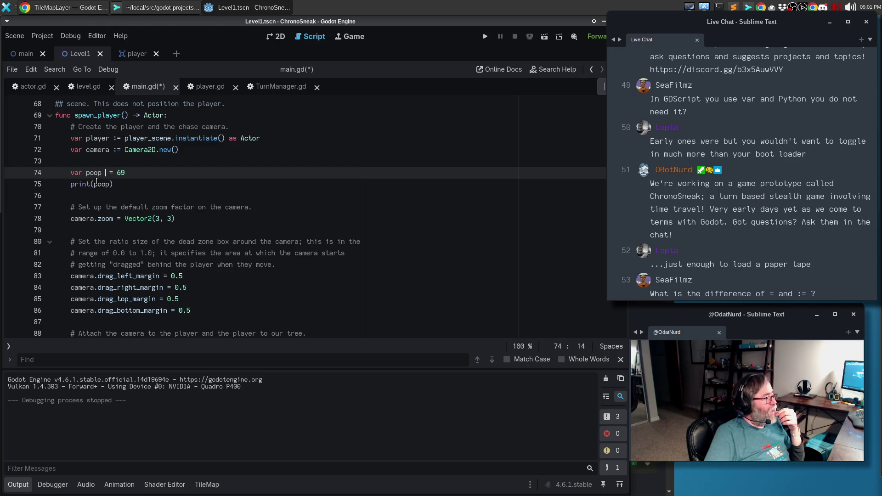
pyautogui.moveTo(102, 186)
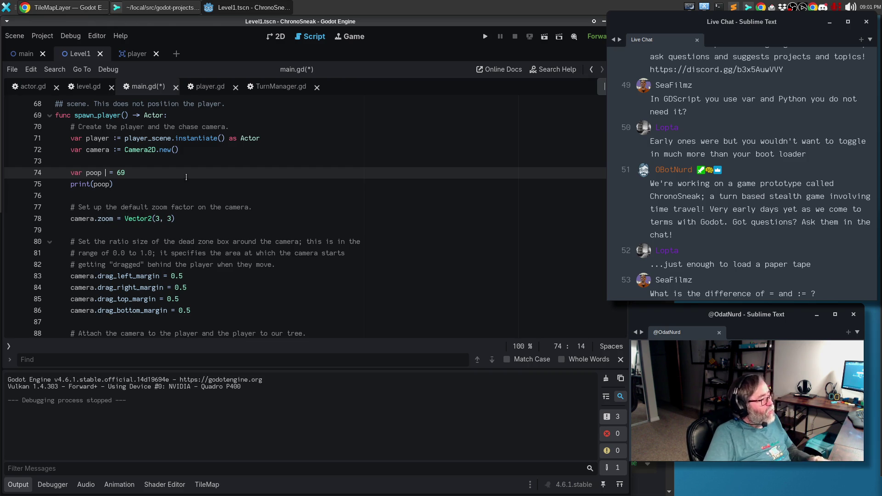
pyautogui.hotkey('ctrl', 'z')
pyautogui.press('Right')
pyautogui.press('Right')
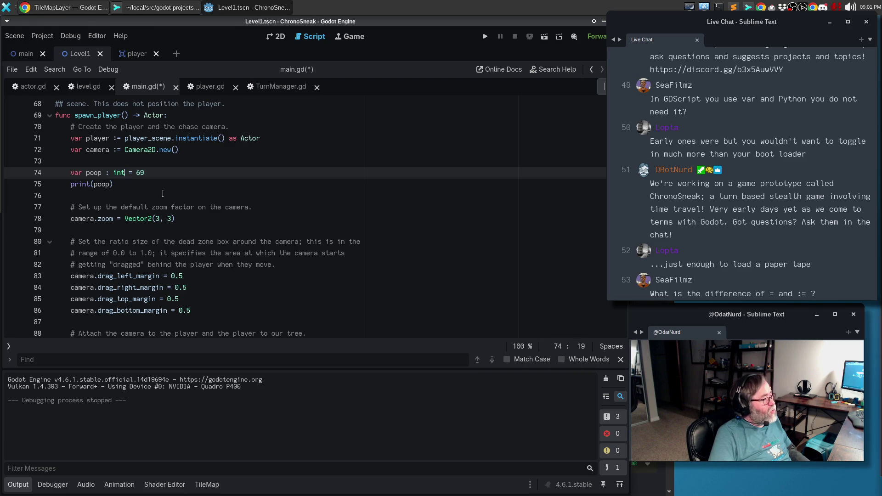
pyautogui.hotkey('shift', 'Left')
pyautogui.hotkey('shift', 'Left')
pyautogui.hotkey('shift', 'Left')
pyautogui.hotkey('shift', 'Left')
pyautogui.hotkey('shift', 'Left')
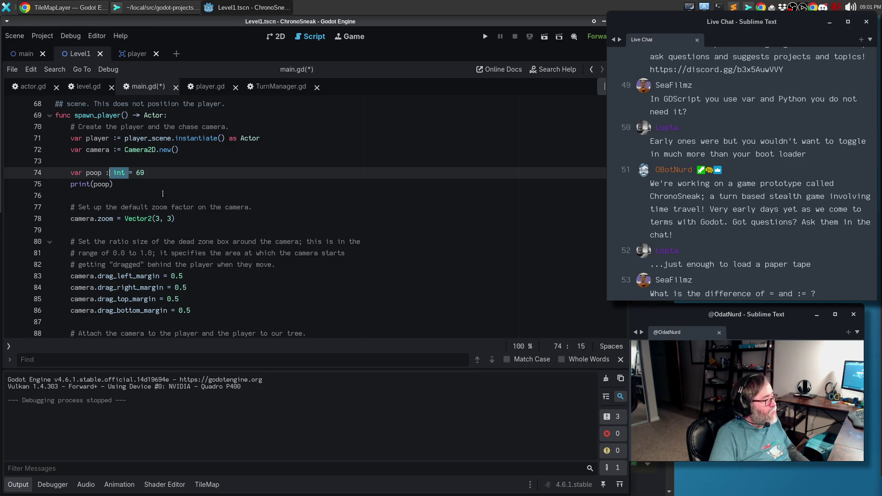
pyautogui.press('Delete')
pyautogui.press('Delete')
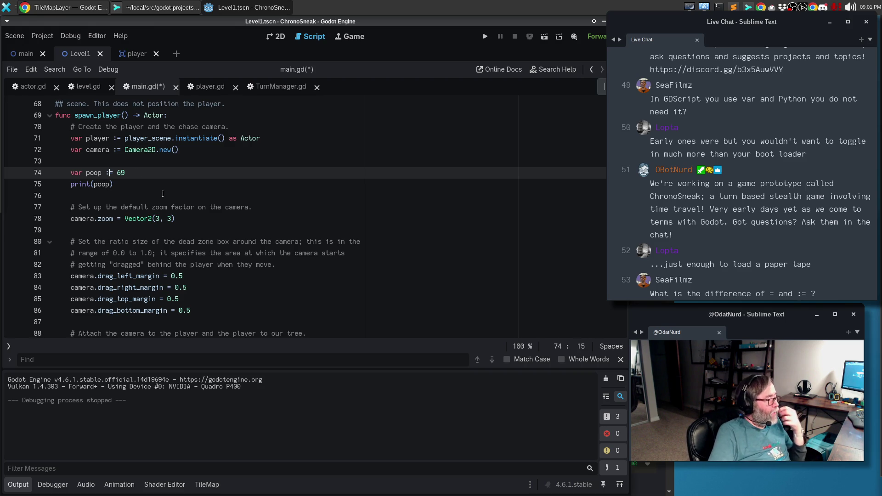
pyautogui.click(128, 173)
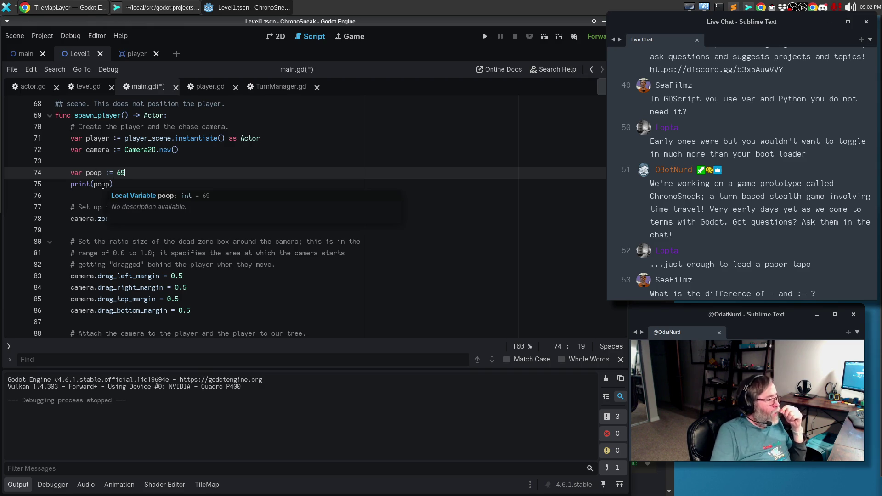
pyautogui.moveTo(115, 184); pyautogui.dragTo(5, 174)
# - Delete the two poop test lines from main.gd, then open level.gd and the 2D Level1 view
pyautogui.press('BackSpace')
pyautogui.press('BackSpace')
pyautogui.press('BackSpace')
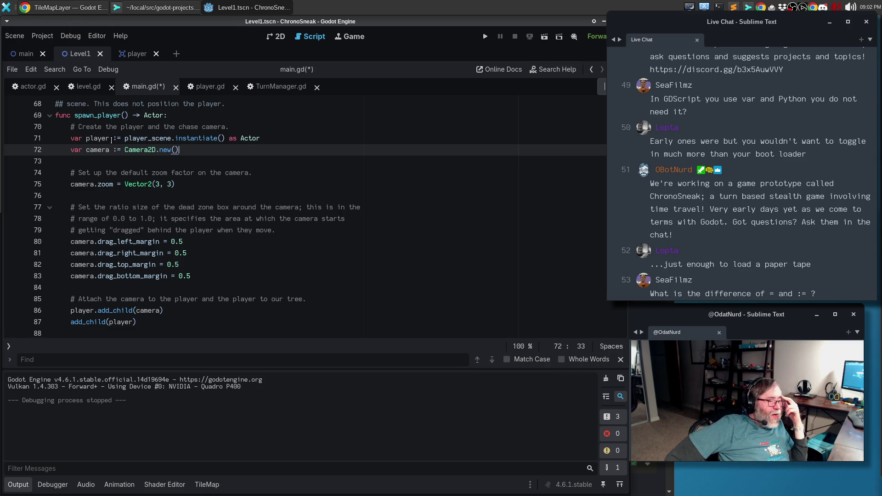
pyautogui.scroll(15, 153, 244)
pyautogui.scroll(4, 157, 239)
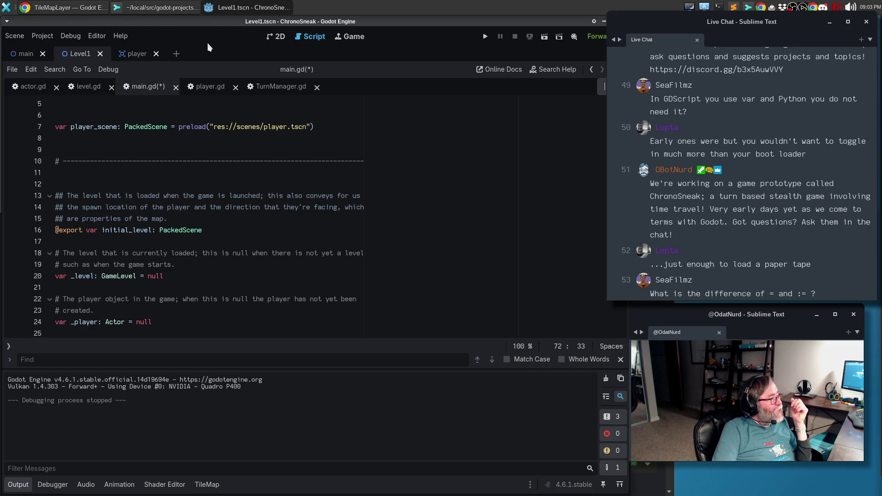
pyautogui.click(85, 86)
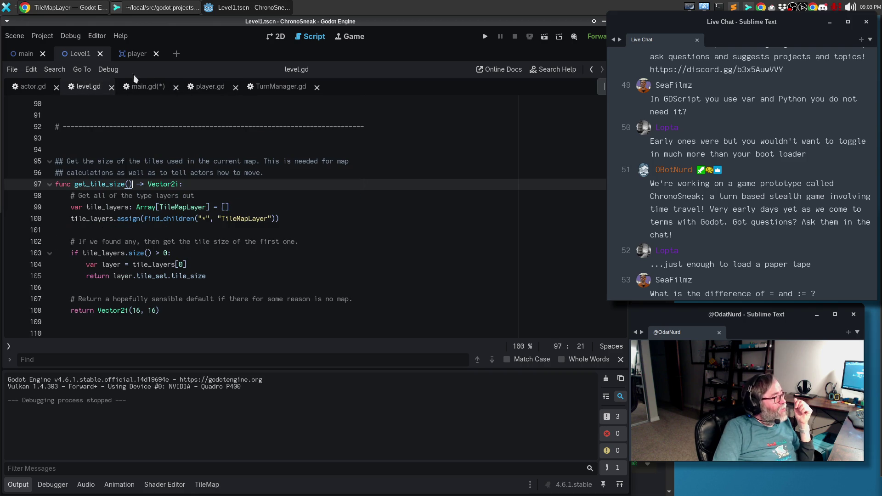
pyautogui.click(279, 37)
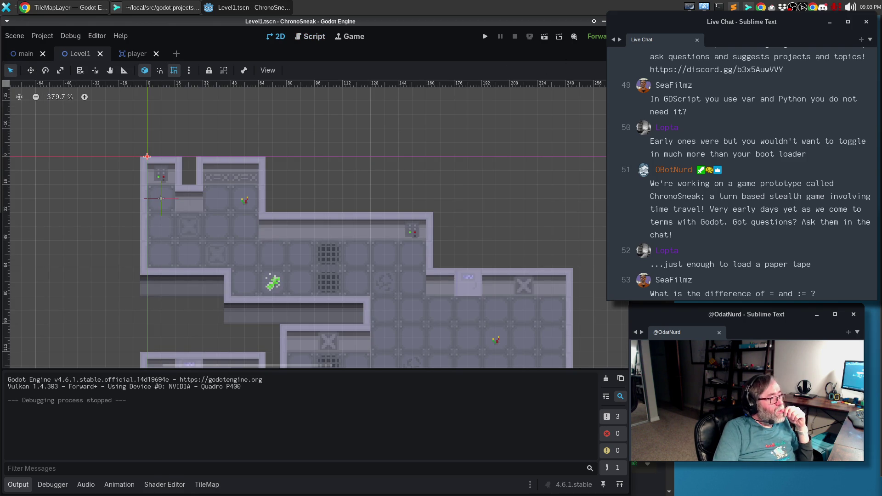
# - Restore the docks, toggle SpawnPoint visibility, and inspect TileMapLayer's 16×16 px dark_atlas tiles
pyautogui.hotkey('ctrl', 'shift', 'F11')
pyautogui.click(54, 109)
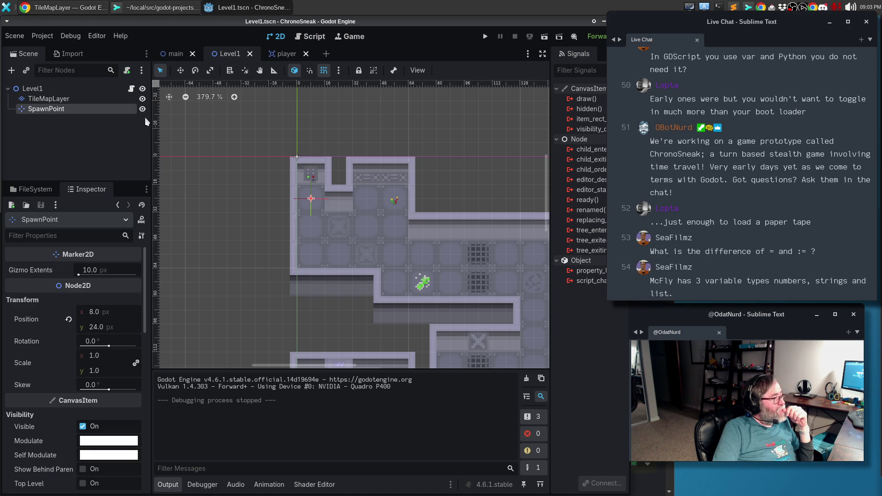
pyautogui.click(143, 108)
pyautogui.click(145, 109)
pyautogui.click(65, 100)
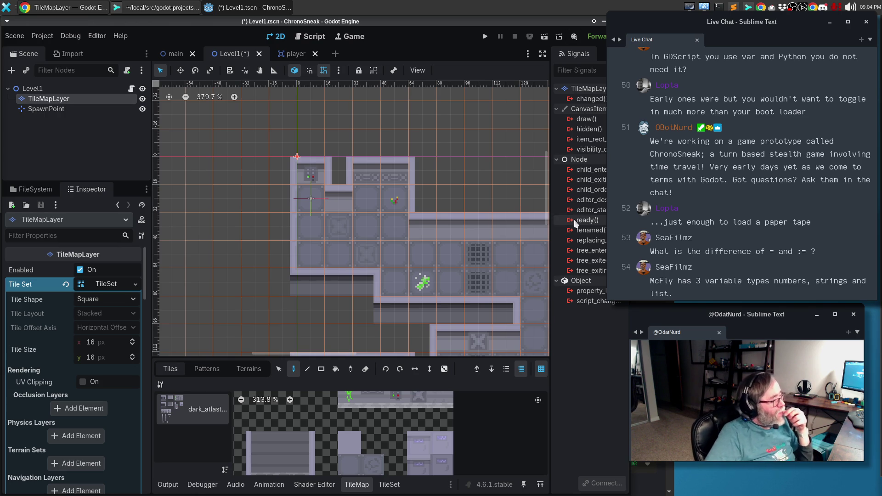
pyautogui.click(76, 10)
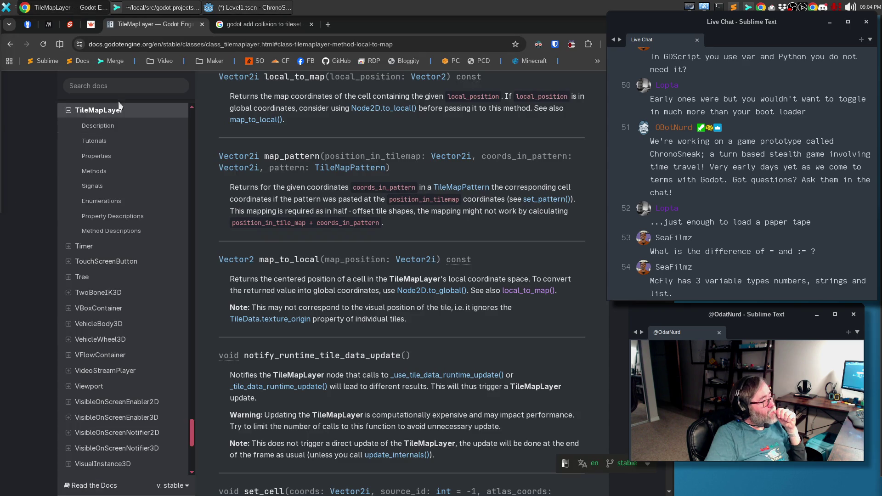
# - Search the docs for node.get_parent and reload the resulting page
pyautogui.click(122, 87)
pyautogui.write('node.get_parent')
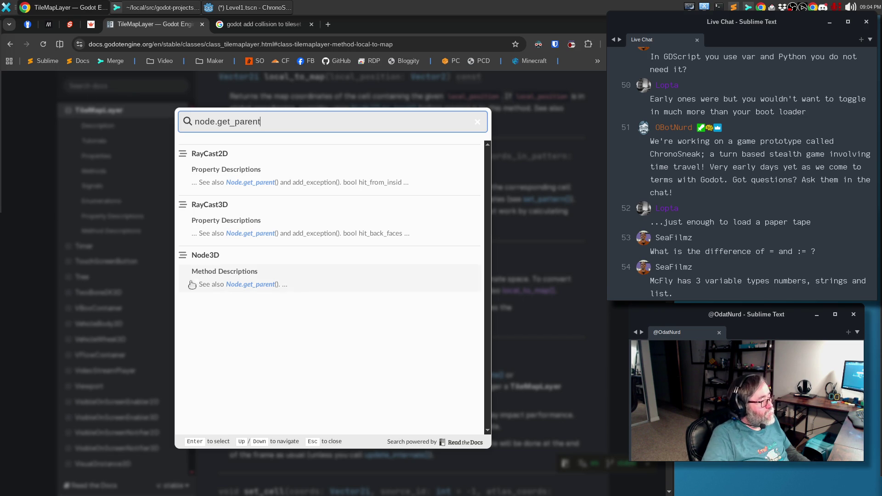
pyautogui.click(246, 285)
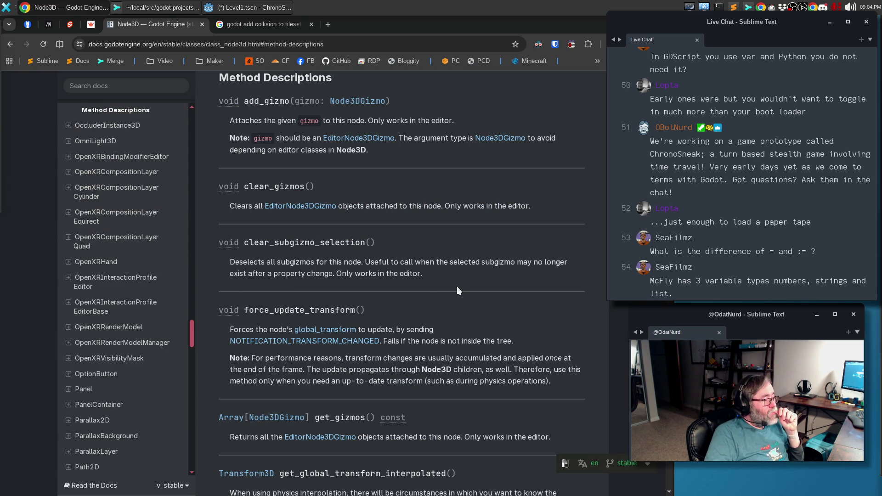
pyautogui.hotkey('ctrl', 'l')
pyautogui.press('BackSpace')
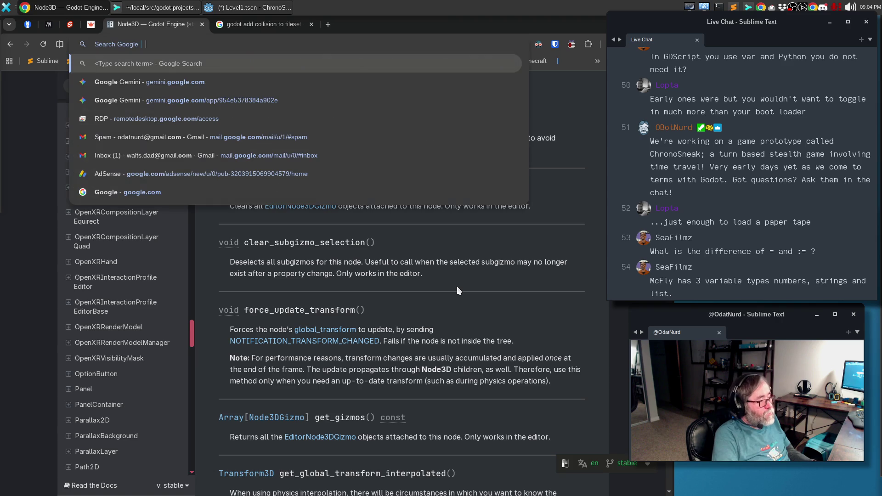
pyautogui.press('Escape')
pyautogui.press('F5')
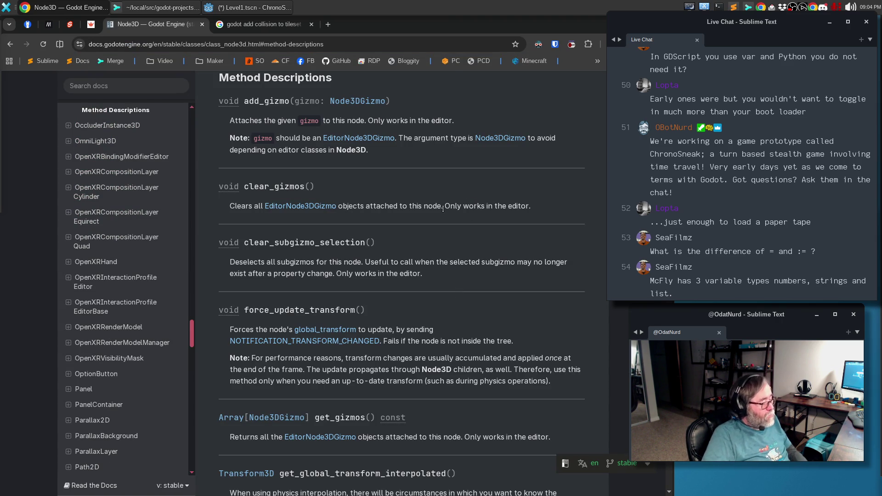
# - Find get_parent on the page, read Node.get_parent(), and return to Godot
pyautogui.hotkey('ctrl', 'f')
pyautogui.write('get_parent')
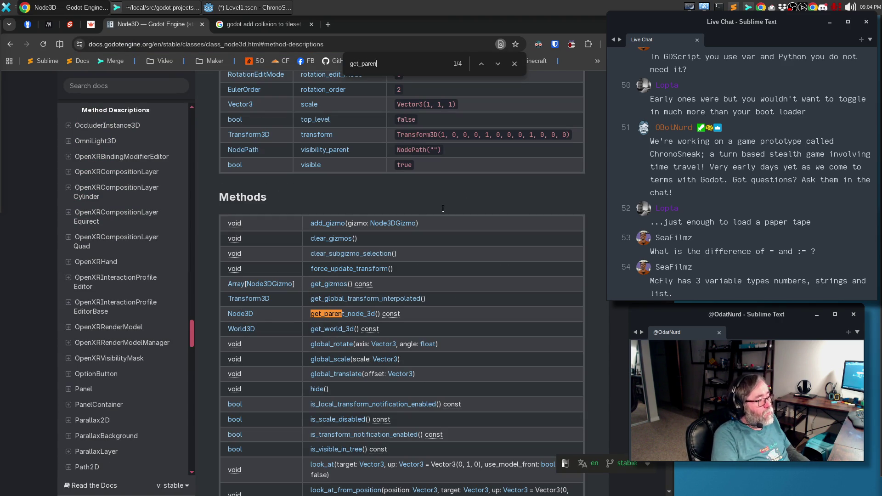
pyautogui.press('Return')
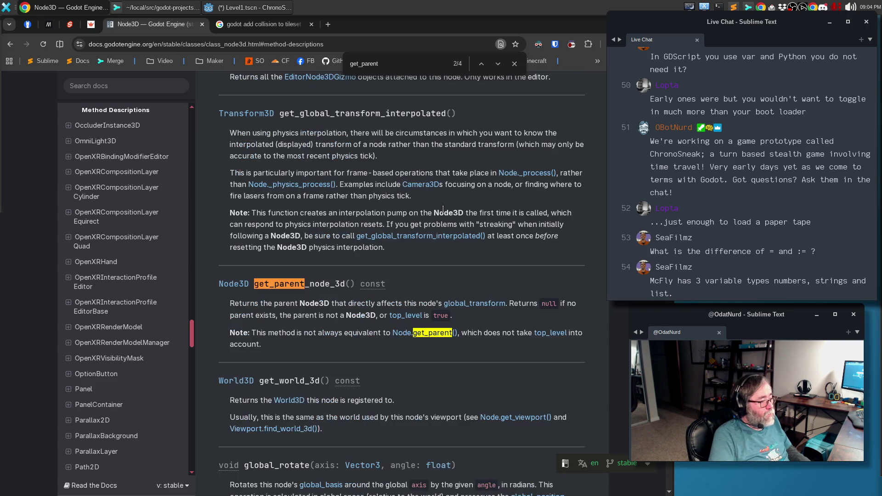
pyautogui.press('Return')
pyautogui.press('Return')
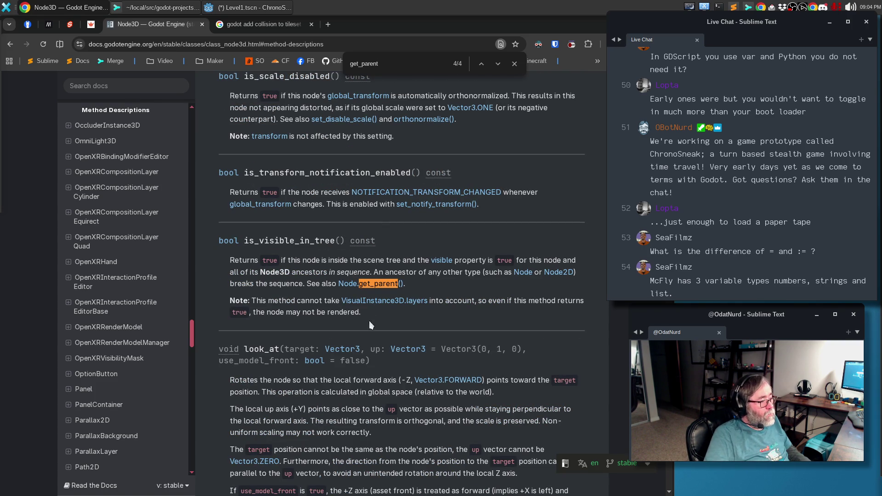
pyautogui.click(377, 286)
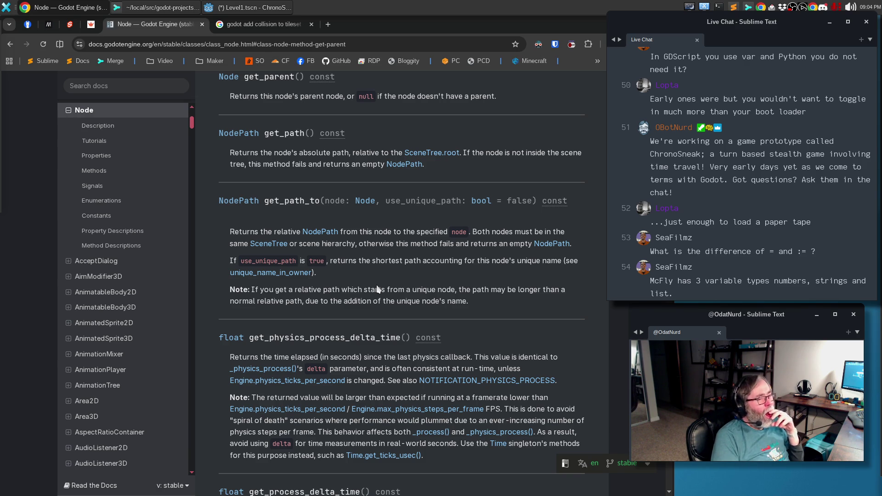
pyautogui.click(250, 7)
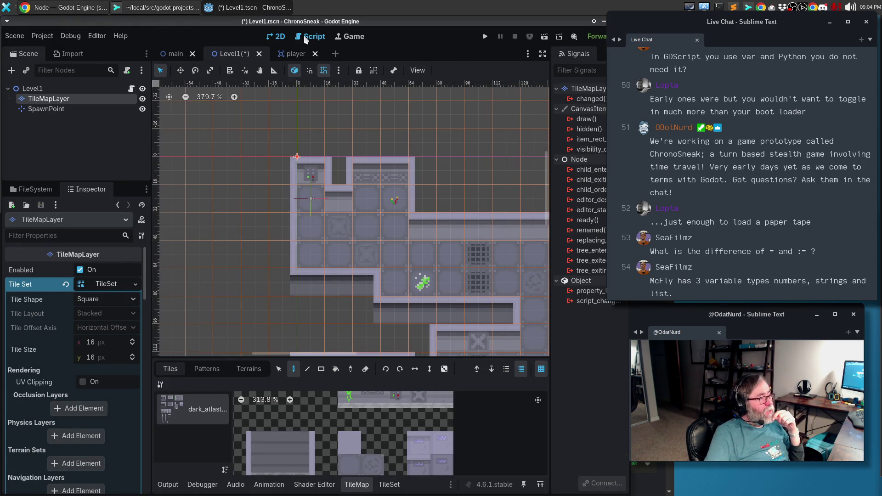
# - Open player.gd in the Script workspace and follow process_movement_input to its actor.gd definition
pyautogui.click(309, 36)
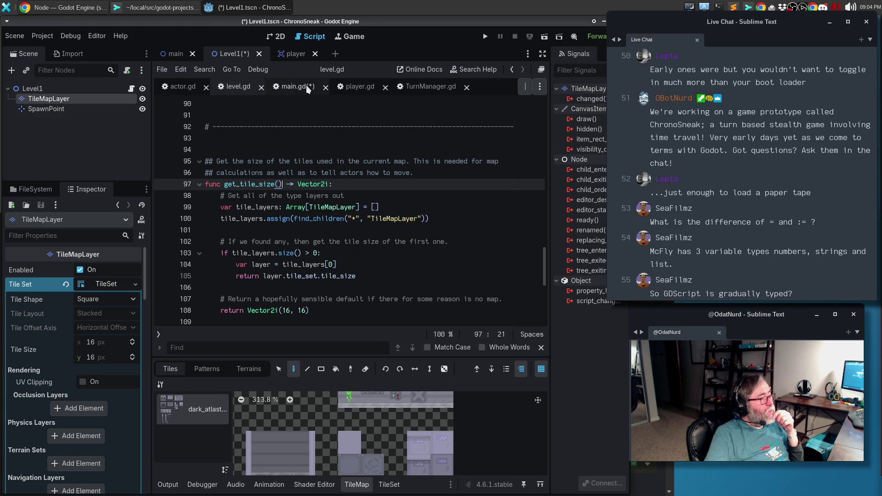
pyautogui.click(356, 87)
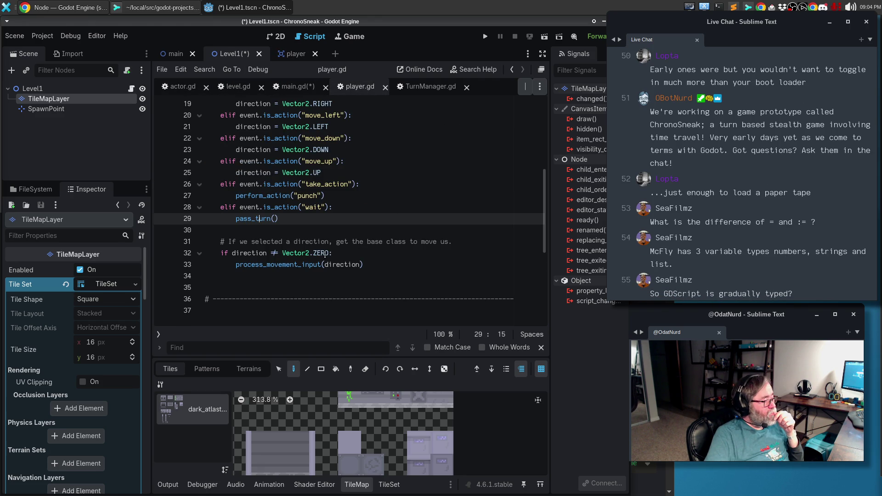
pyautogui.moveTo(301, 264)
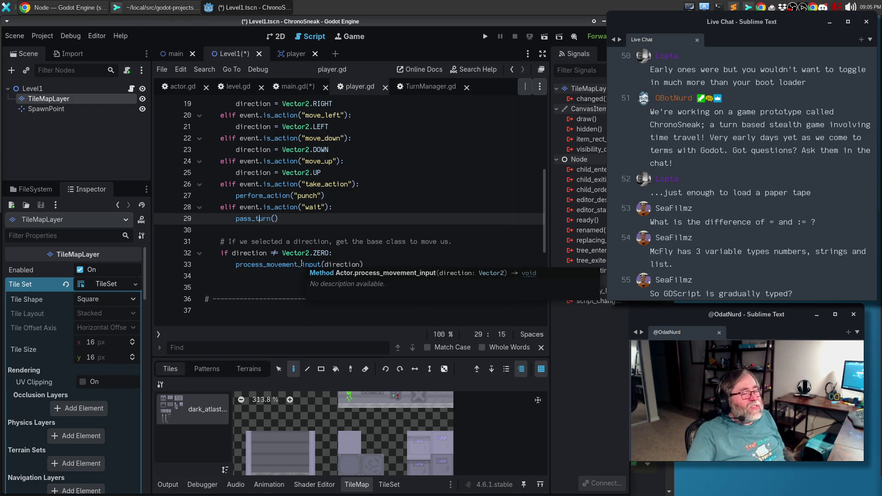
pyautogui.click(277, 284)
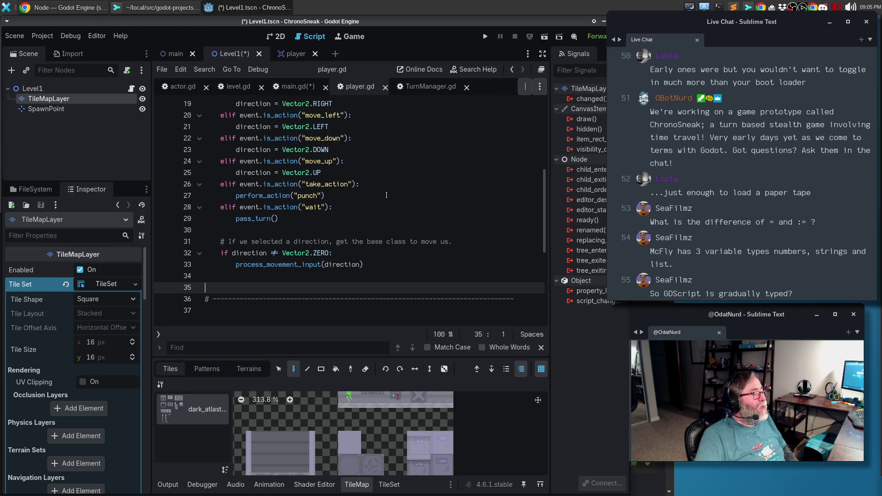
pyautogui.scroll(3, 386, 196)
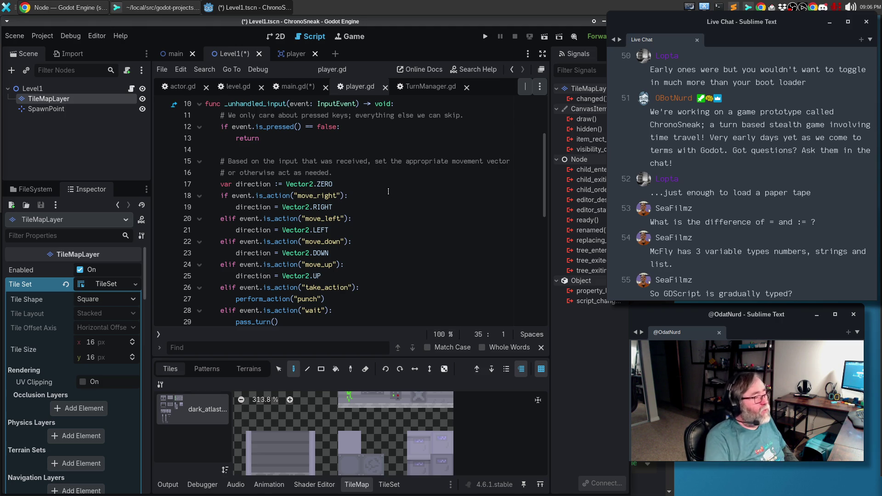
pyautogui.scroll(3, 357, 181)
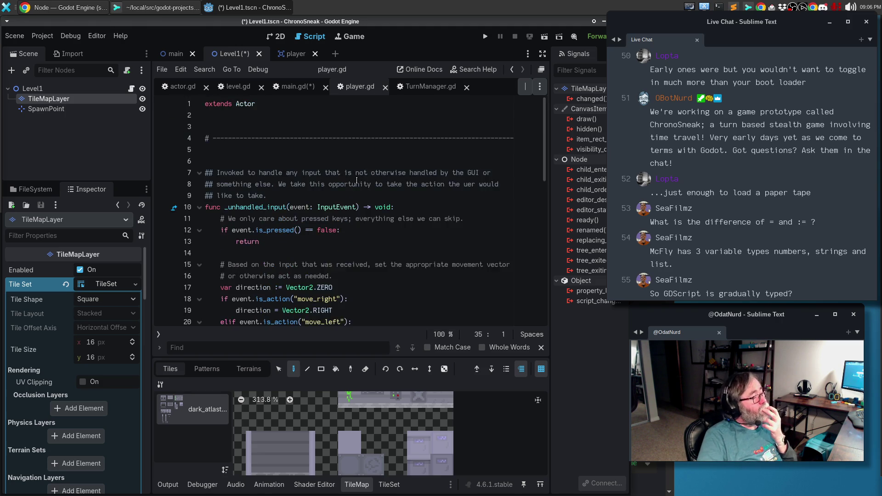
pyautogui.scroll(-5, 282, 301)
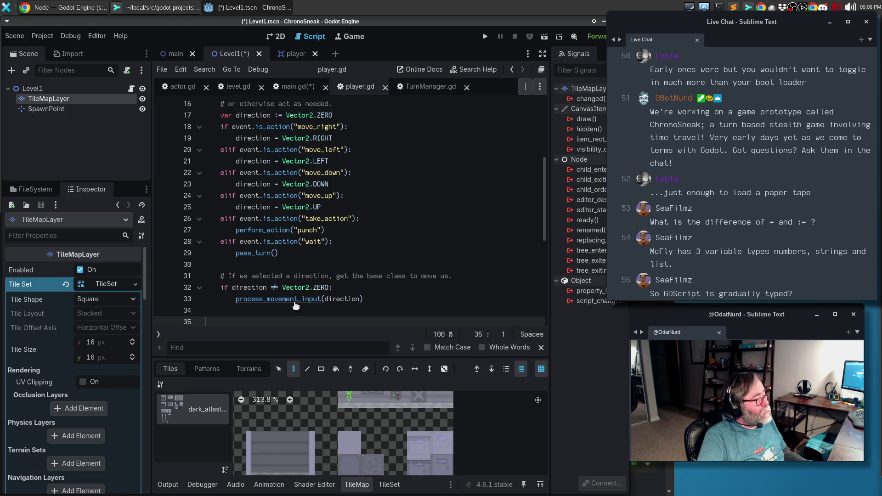
pyautogui.scroll(-2, 317, 280)
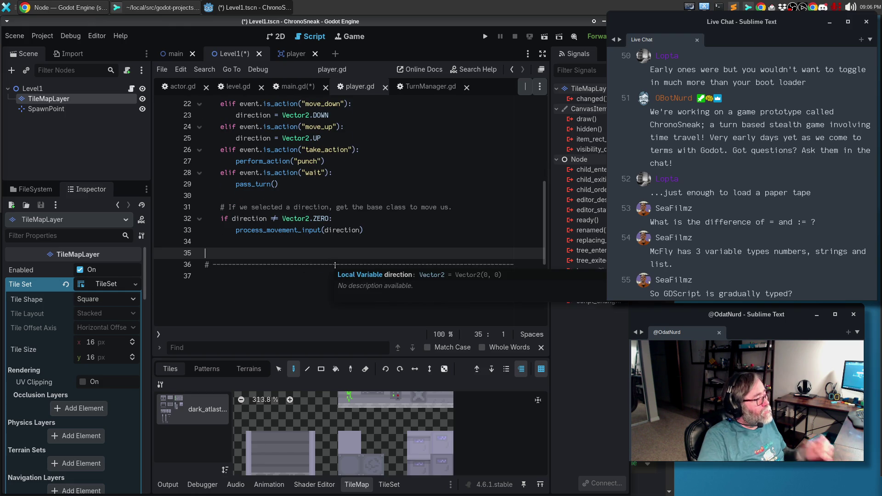
pyautogui.keyDown('ctrl'); pyautogui.click(281, 230); pyautogui.keyUp('ctrl')
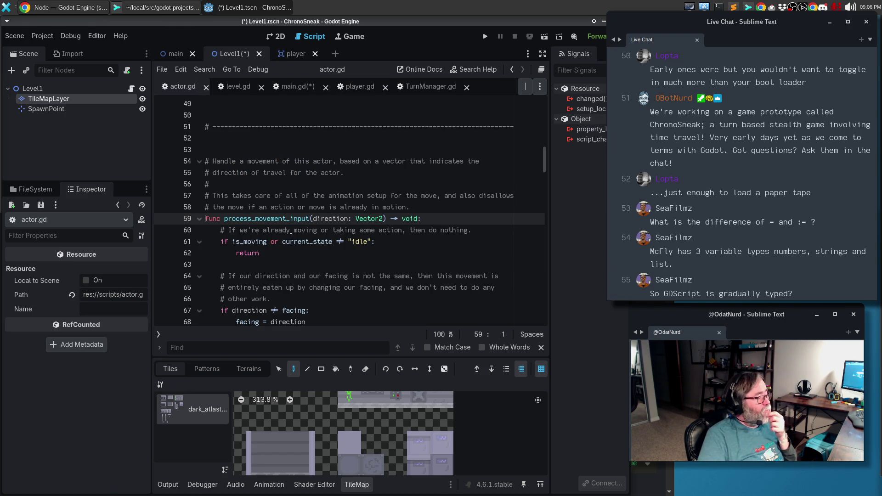
# - Add print(get_parent()) after the early return on line 64 and save actor.gd
pyautogui.click(285, 251)
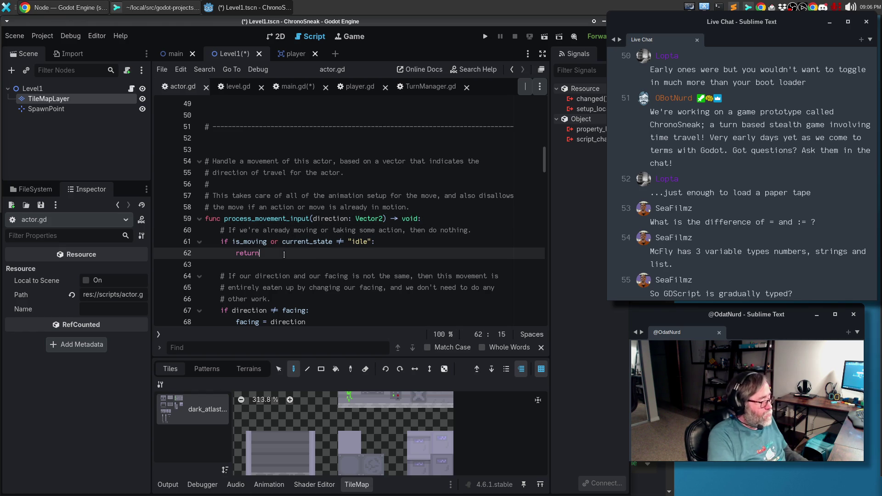
pyautogui.press('Return')
pyautogui.press('Return')
pyautogui.write('print(')
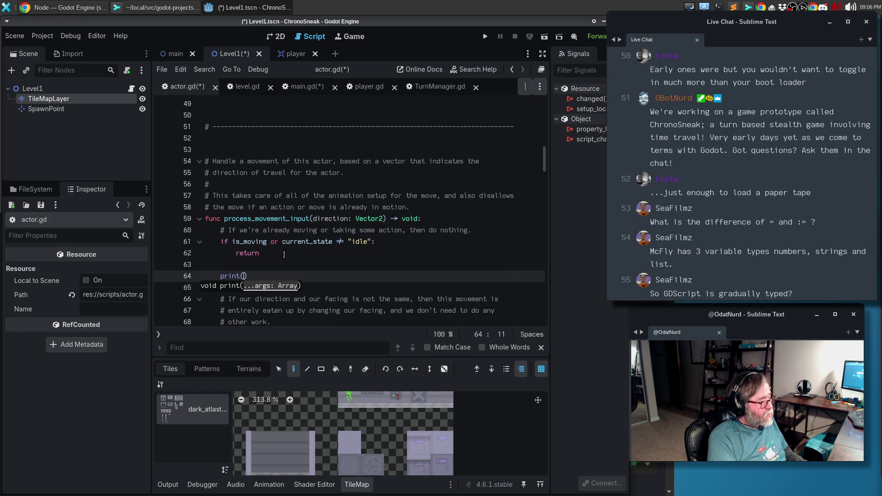
pyautogui.write('get_parent')
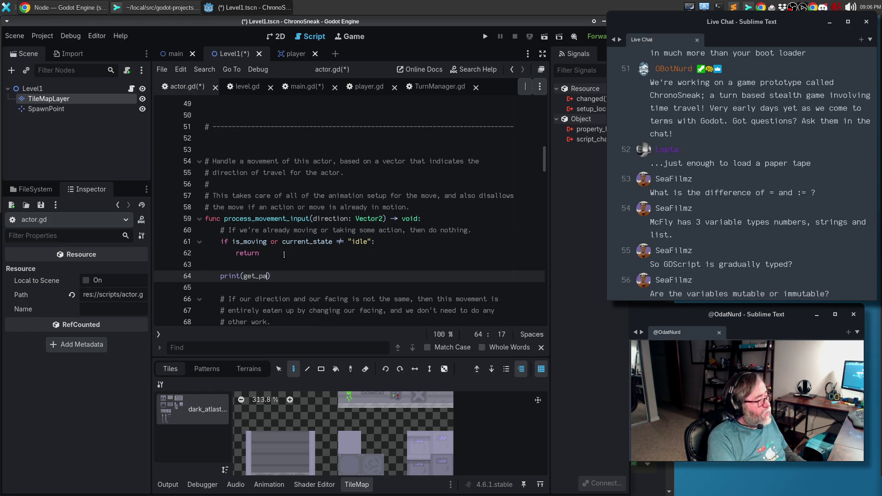
pyautogui.write('()')
pyautogui.hotkey('ctrl', 's')
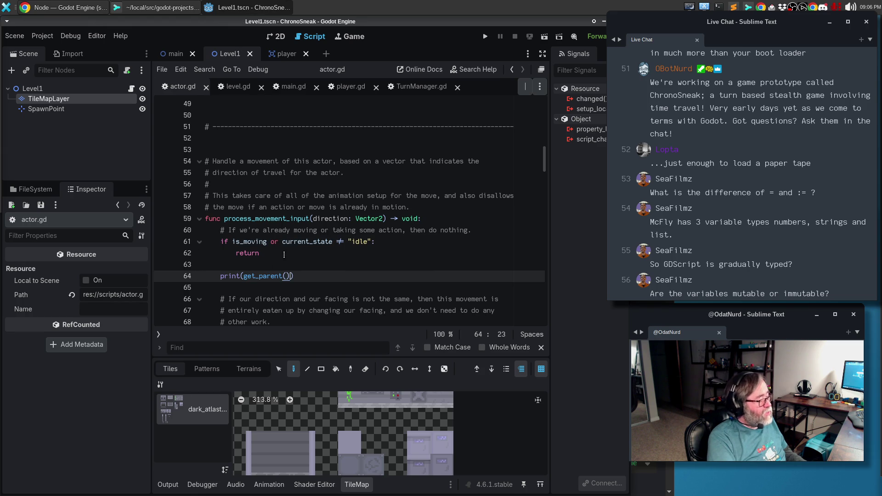
# - Run the game, move the player down and right to log Main, then stop it
pyautogui.press('F5')
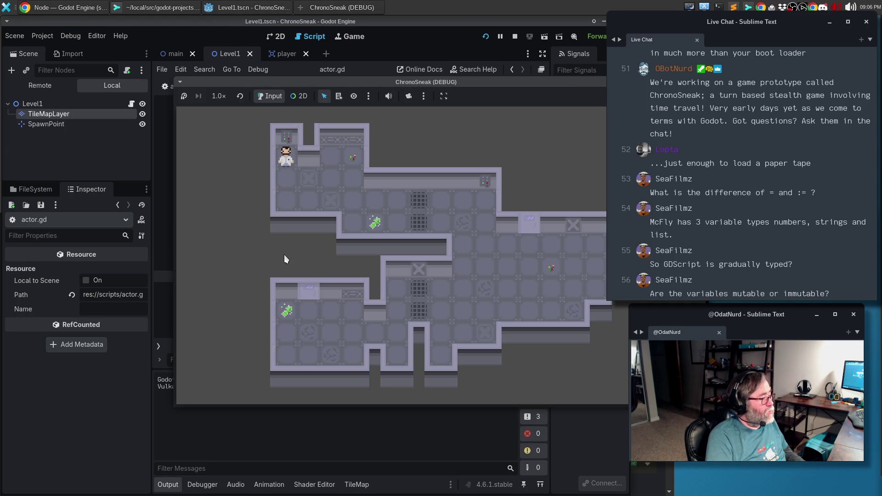
pyautogui.press('Down')
pyautogui.press('Down')
pyautogui.press('Down')
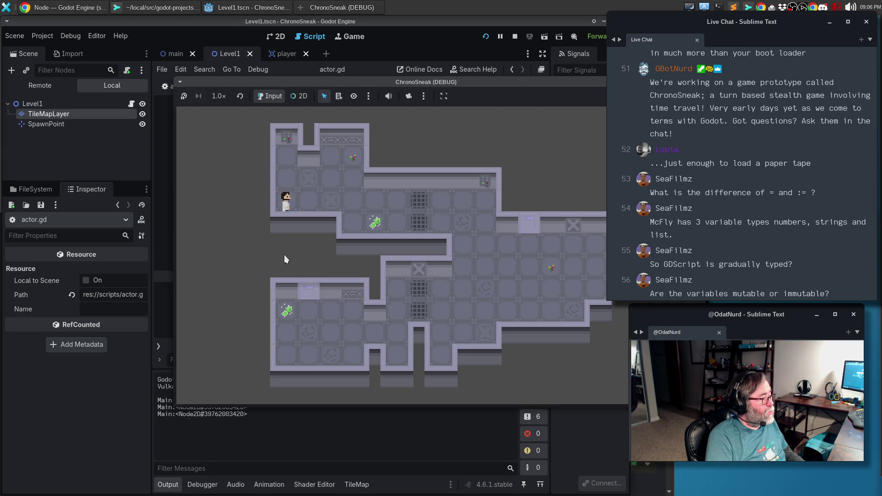
pyautogui.press('Right')
pyautogui.press('Right')
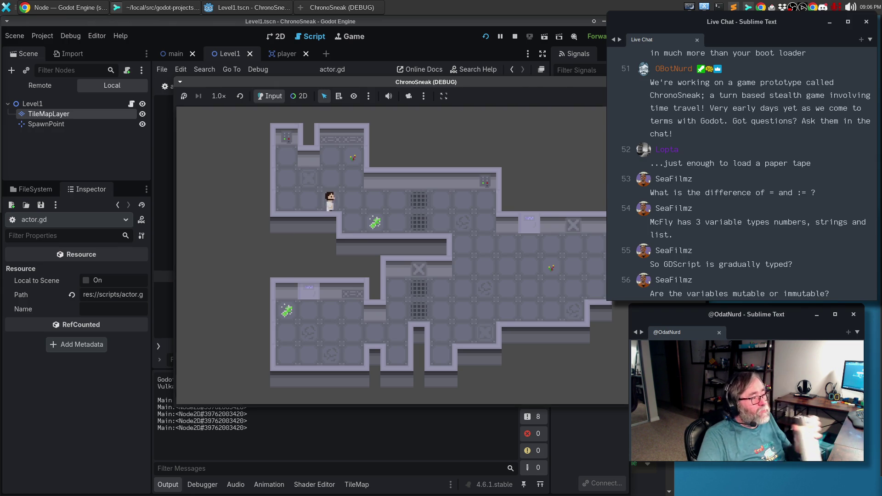
pyautogui.press('F8')
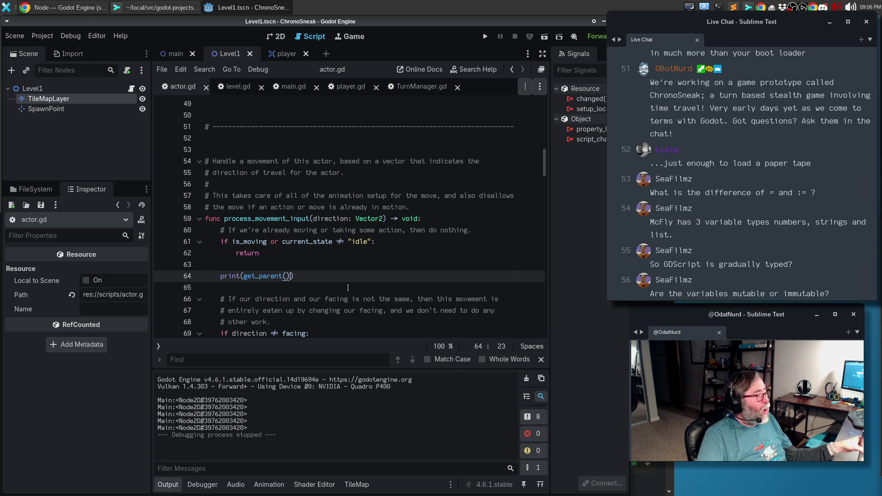
# - Add test lines const var bob := 69 and bob = 72 above the print call
pyautogui.click(323, 274)
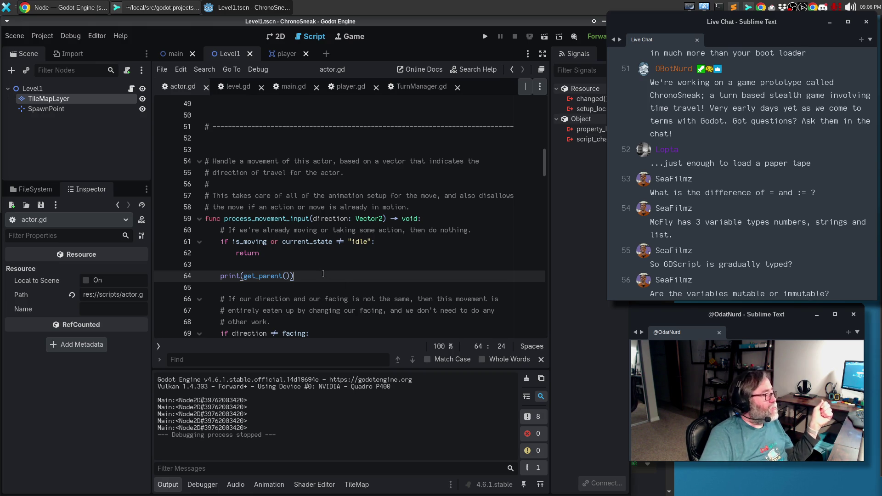
pyautogui.press('Up')
pyautogui.press('Return')
pyautogui.write('c')
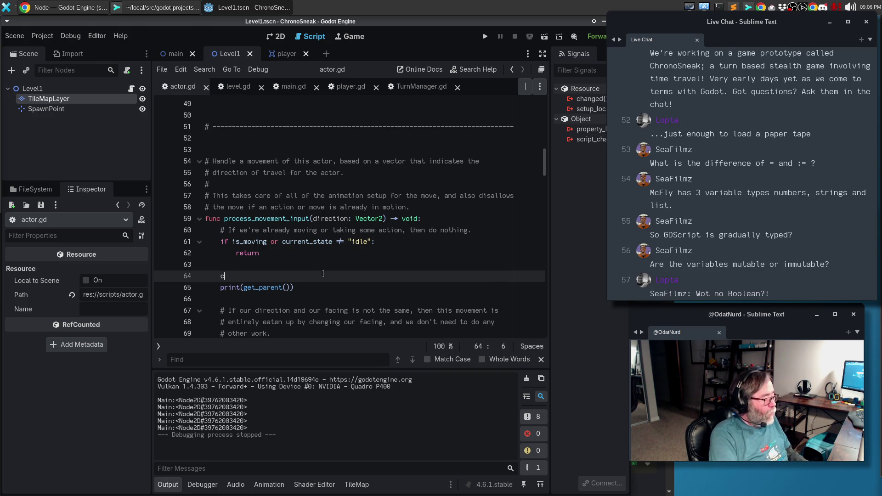
pyautogui.write('onst var bob')
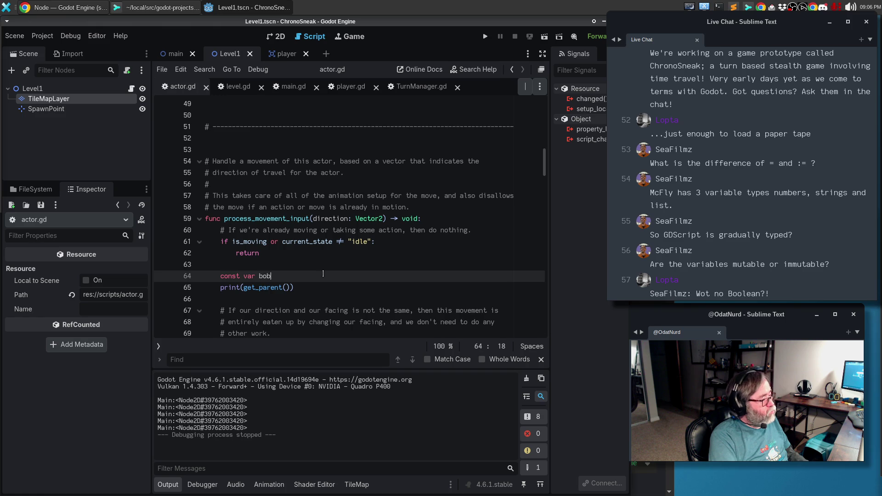
pyautogui.press('BackSpace')
pyautogui.press('BackSpace')
pyautogui.write(':')
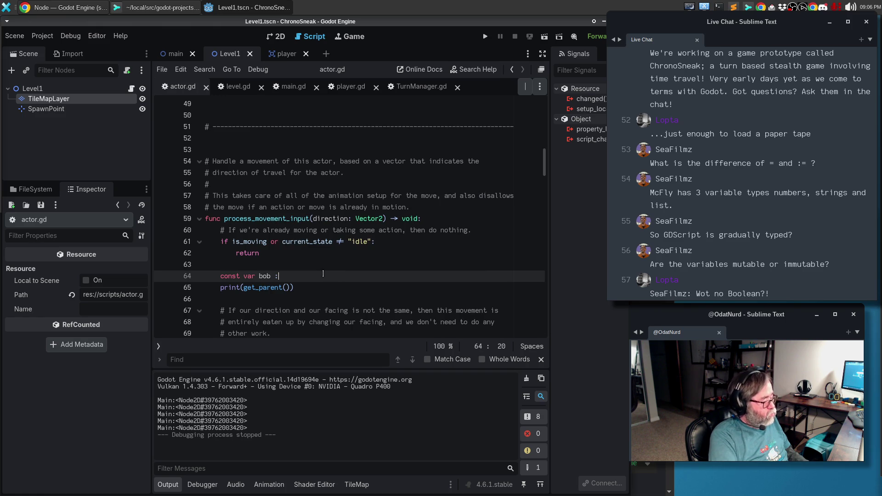
pyautogui.write('= 69')
pyautogui.press('Return')
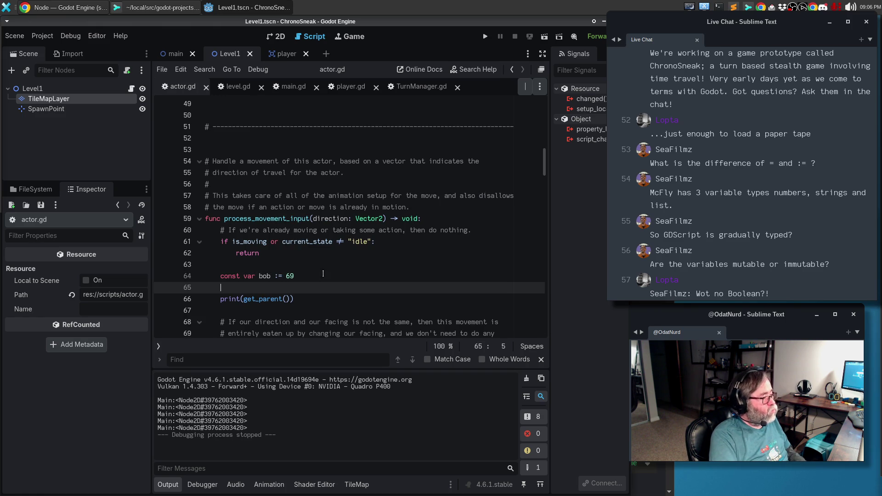
pyautogui.write('n')
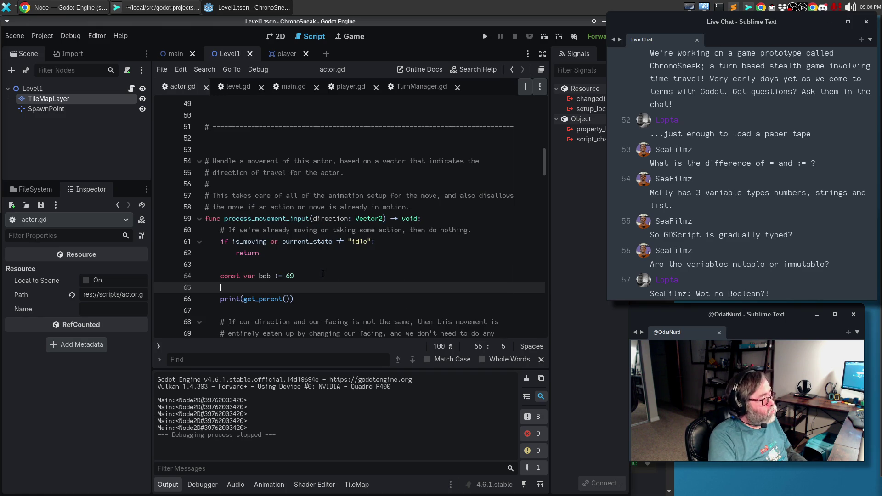
pyautogui.press('BackSpace')
pyautogui.write('bob =')
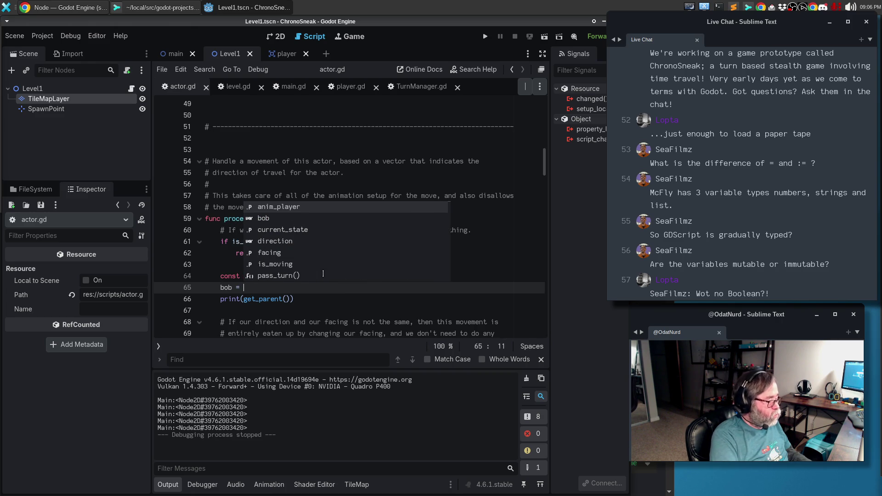
pyautogui.write(' 72')
pyautogui.press('Down')
pyautogui.press('Down')
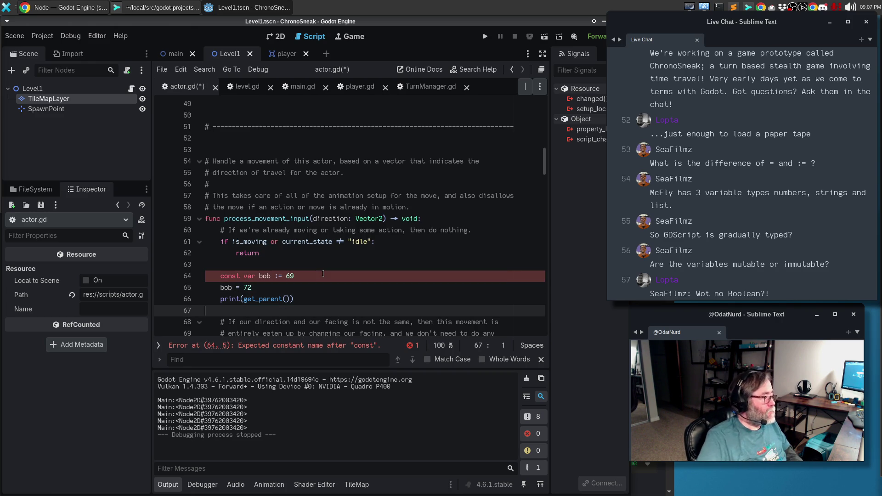
# - Delete the two bob test lines from actor.gd
pyautogui.click(276, 277)
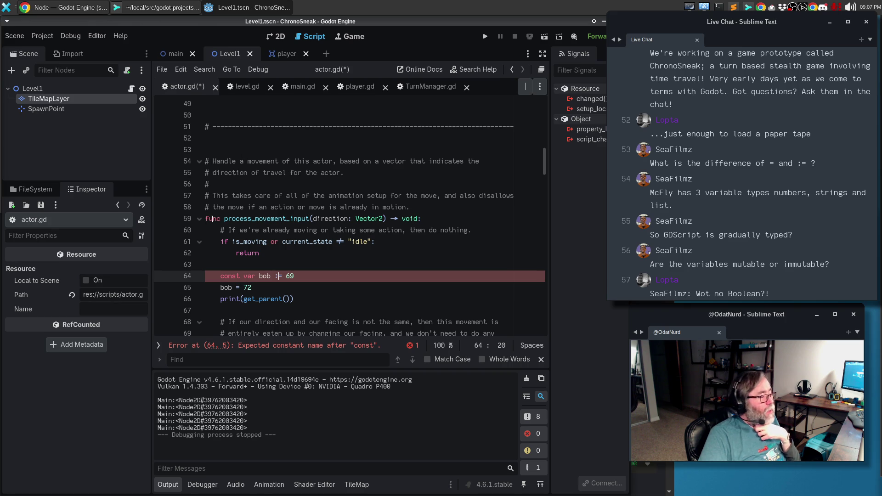
pyautogui.click(308, 276)
pyautogui.hotkey('ctrl', 'shift', 'Left')
pyautogui.hotkey('ctrl', 'shift', 'Left')
pyautogui.hotkey('ctrl', 'shift', 'Left')
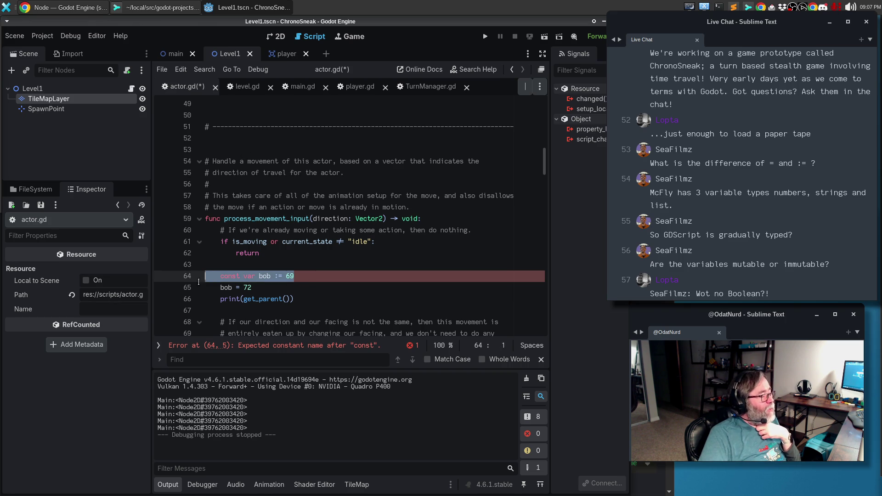
pyautogui.moveTo(252, 288); pyautogui.dragTo(162, 272)
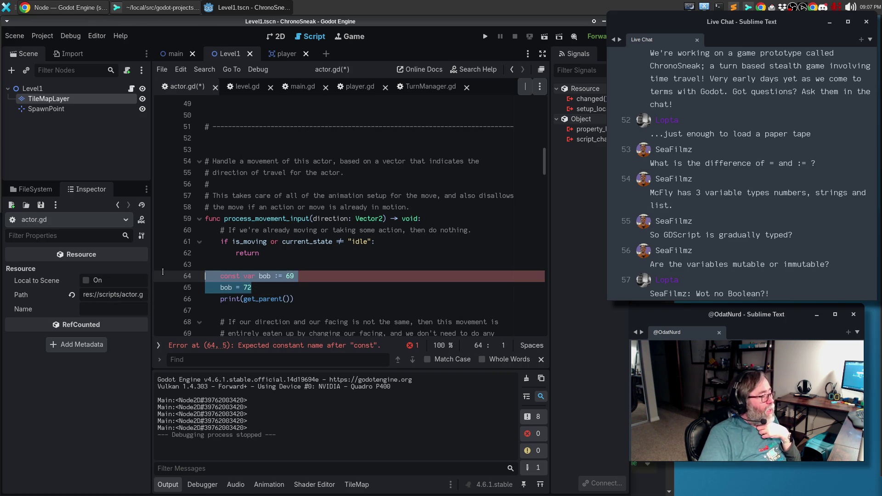
pyautogui.press('Delete')
pyautogui.press('Delete')
pyautogui.press('End')
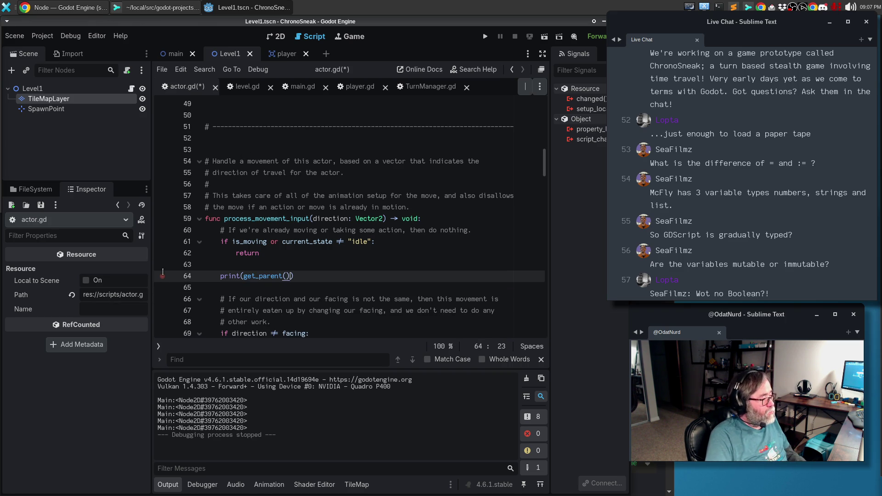
# - Append .level to the print call and run the game, moving the player
pyautogui.write('.level')
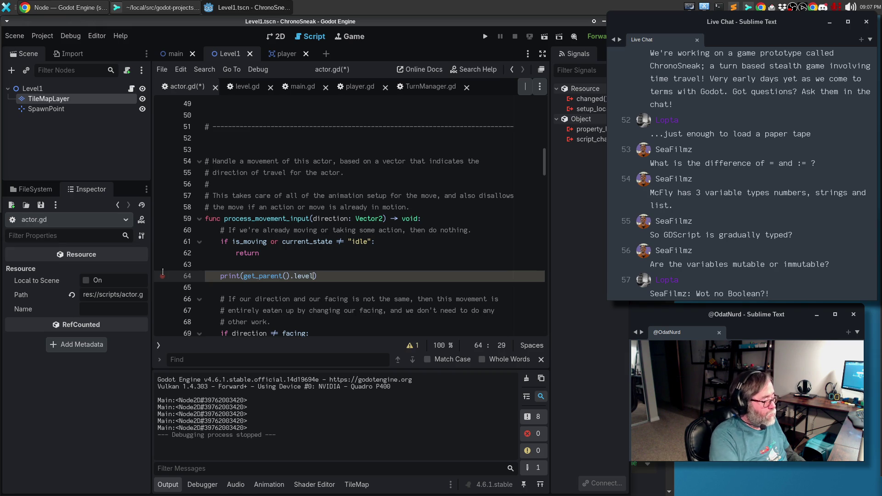
pyautogui.press('F5')
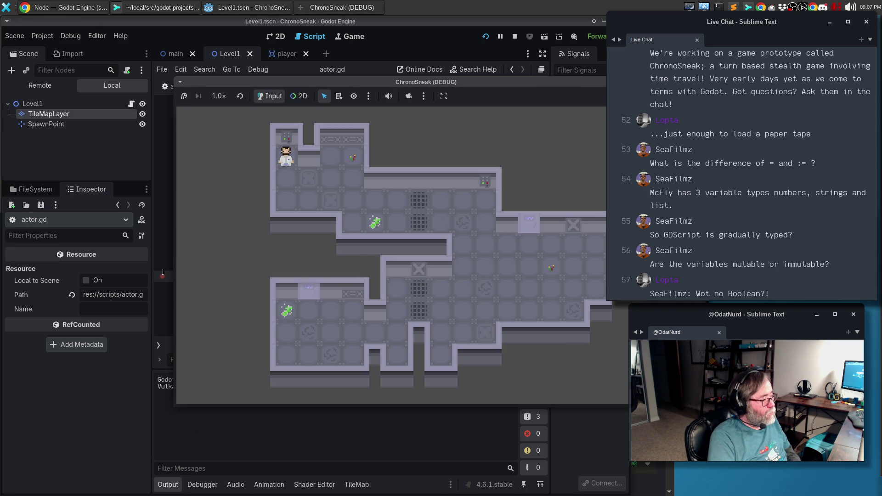
pyautogui.press('Down')
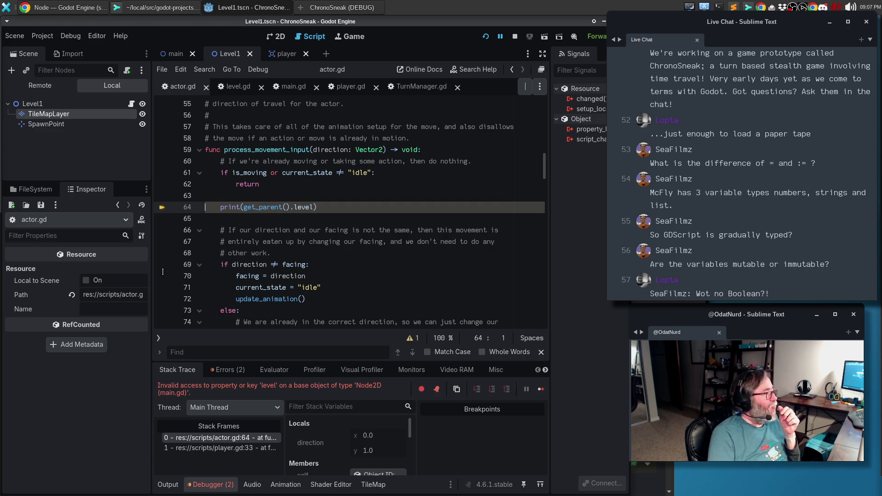
# - Correct it to _level, rerun to log Level1, stop the game, and go distraction-free
pyautogui.click(294, 212)
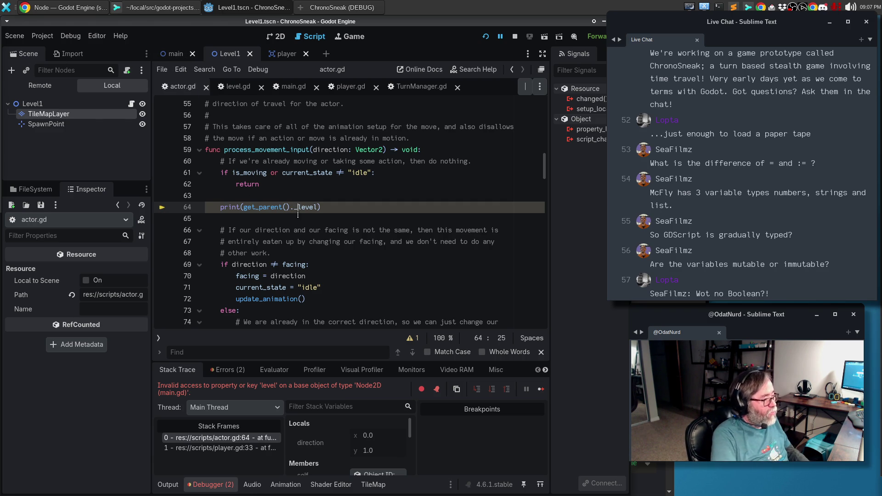
pyautogui.hotkey('ctrl', 'space')
pyautogui.press('F5')
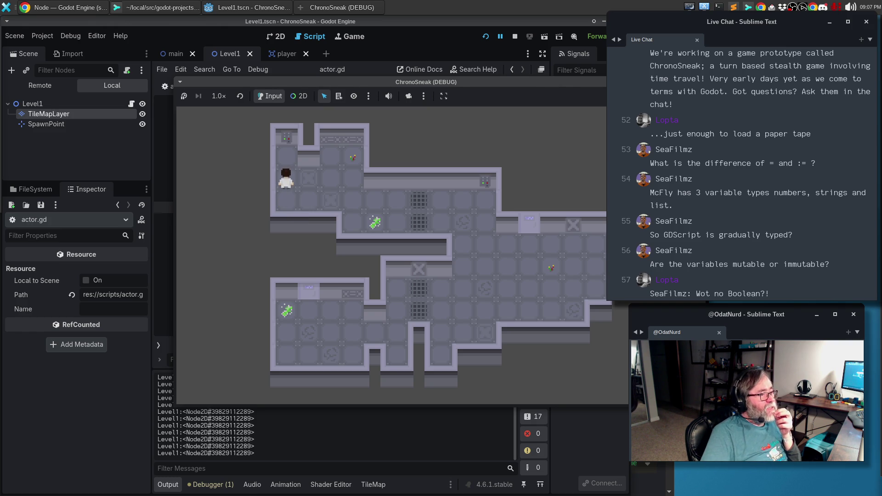
pyautogui.press('F8')
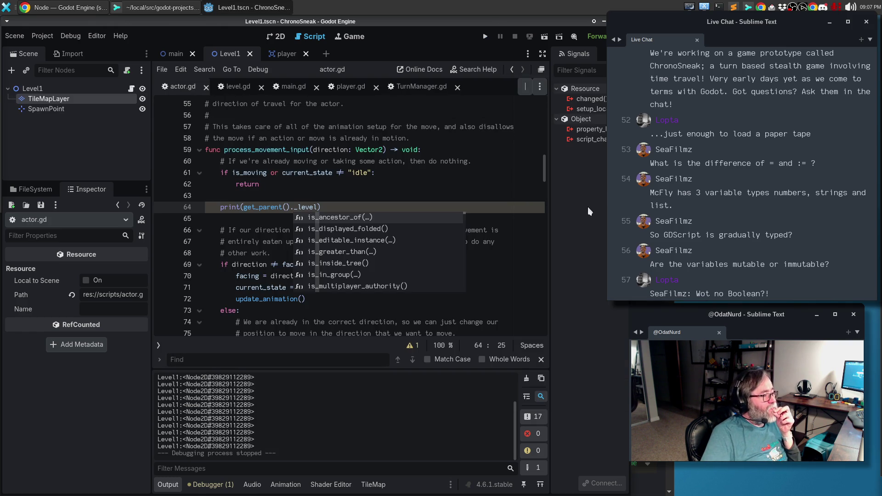
pyautogui.press('Escape')
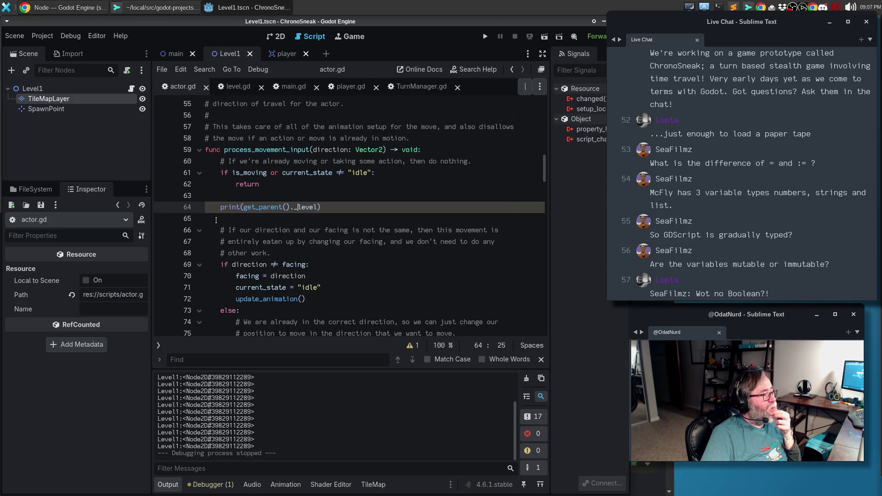
pyautogui.click(543, 54)
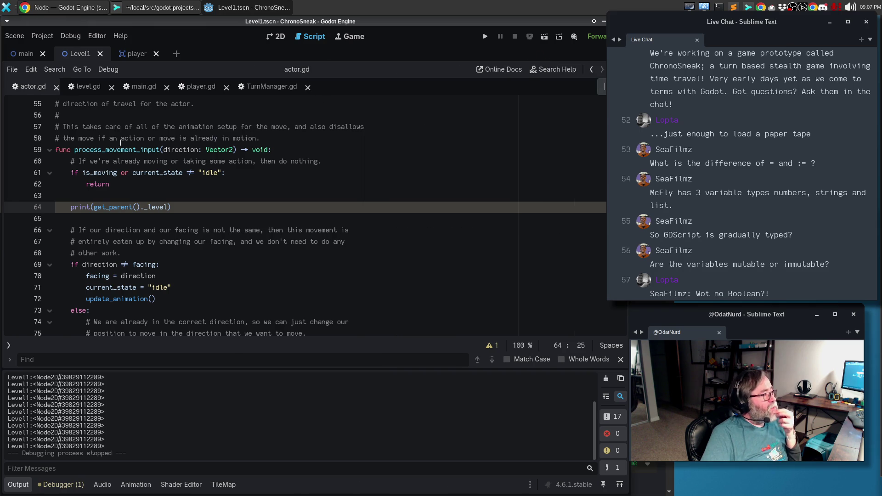
# - Look over main.gd's level and camera code, then bring up level.gd at its get_tile_size function
pyautogui.click(143, 86)
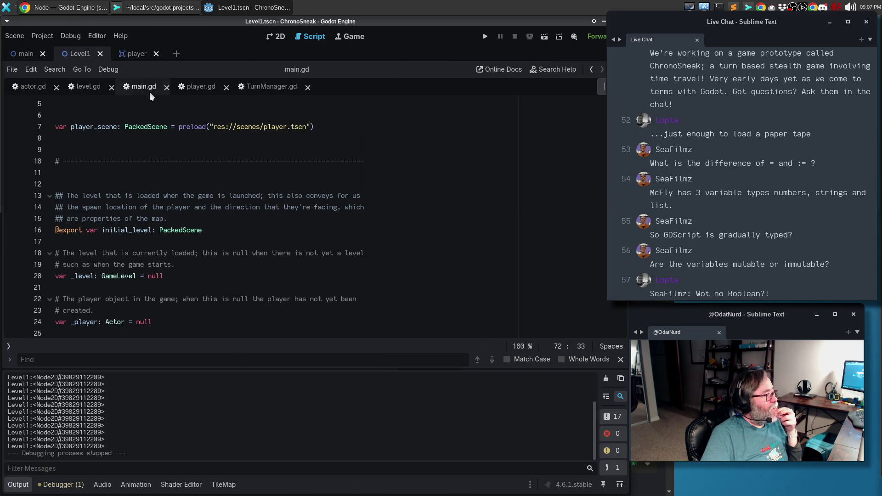
pyautogui.scroll(-11, 283, 183)
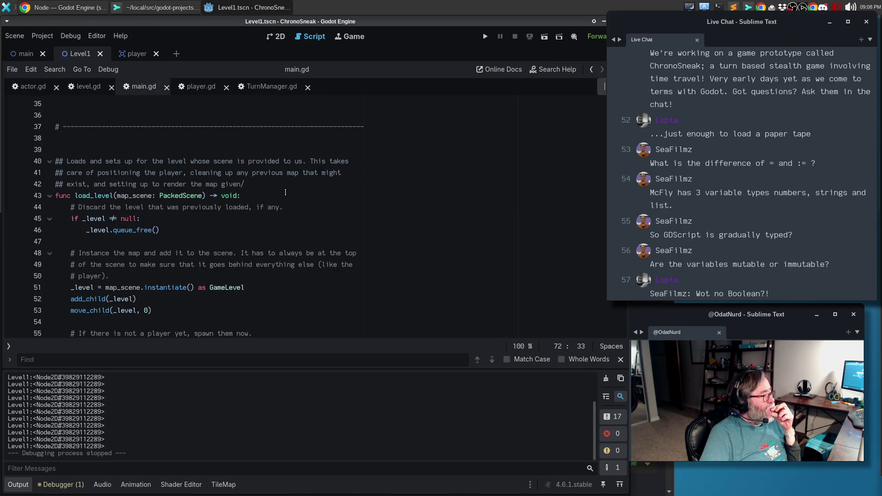
pyautogui.scroll(-13, 286, 193)
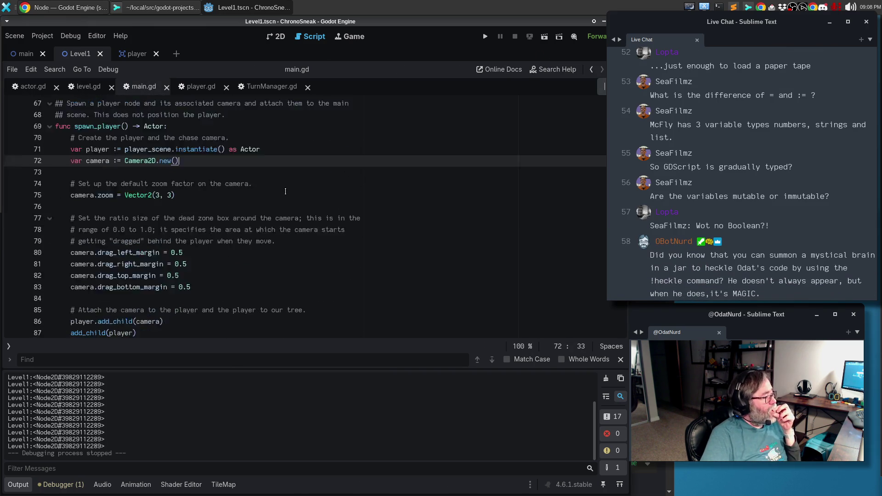
pyautogui.scroll(-14, 285, 191)
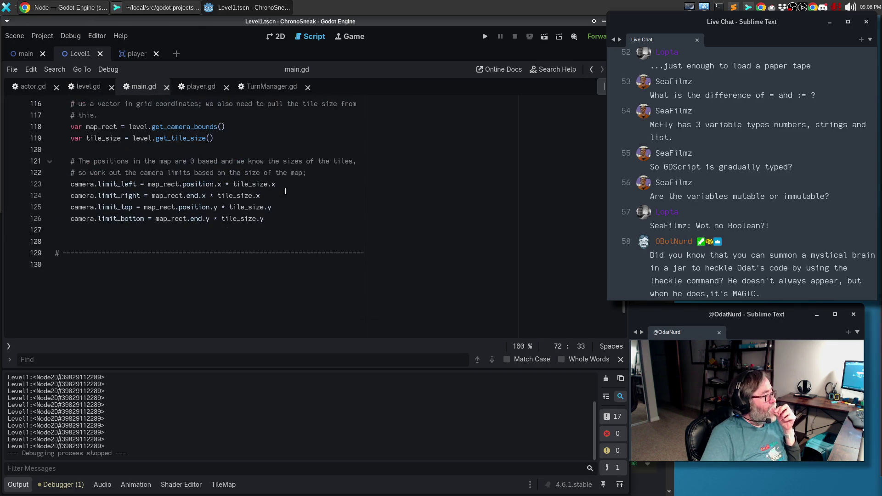
pyautogui.scroll(5, 285, 191)
pyautogui.scroll(20, 239, 210)
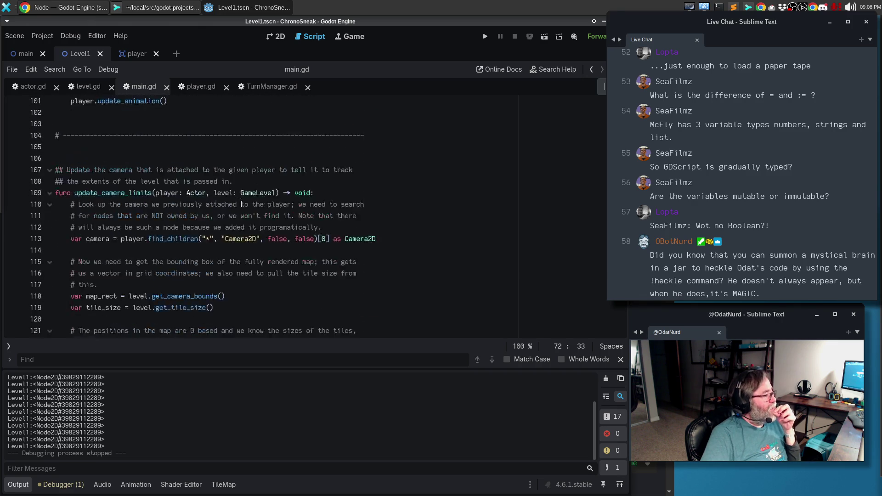
pyautogui.scroll(6, 245, 196)
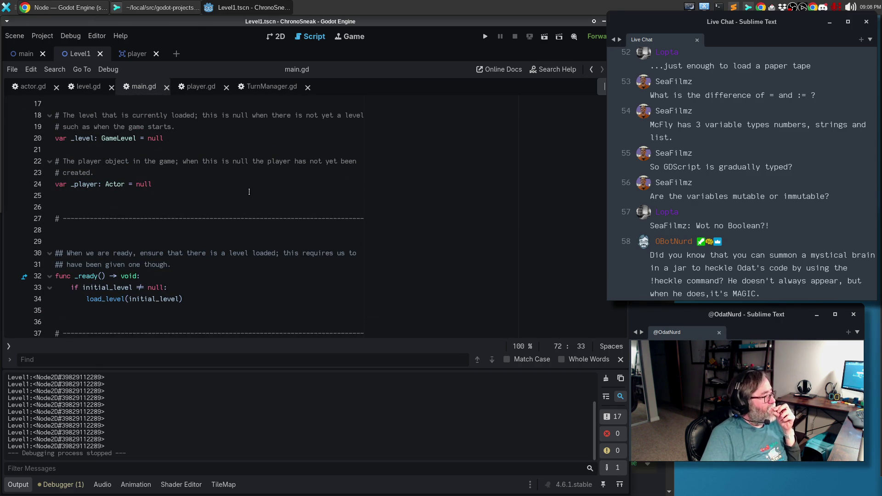
pyautogui.click(88, 92)
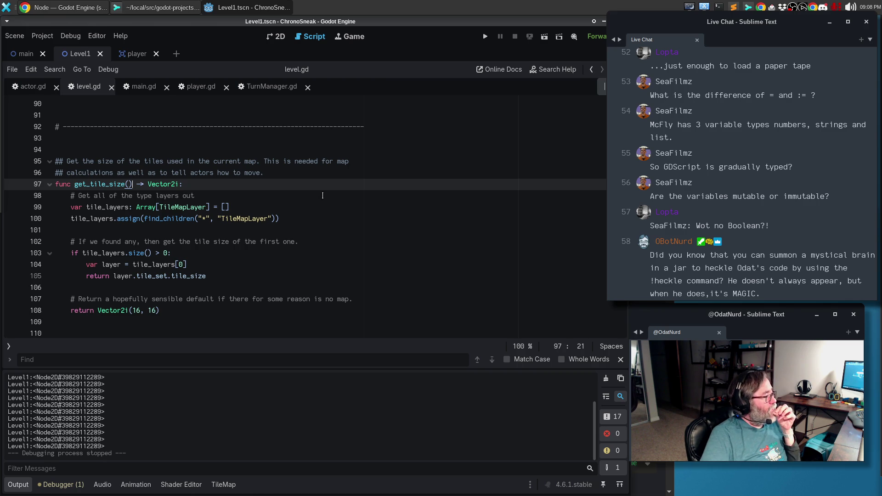
pyautogui.click(313, 217)
pyautogui.scroll(9, 314, 214)
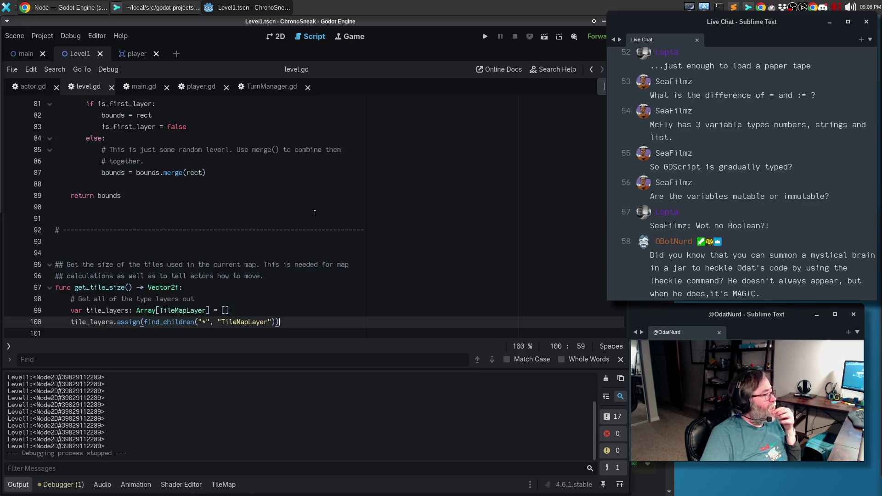
pyautogui.scroll(20, 315, 213)
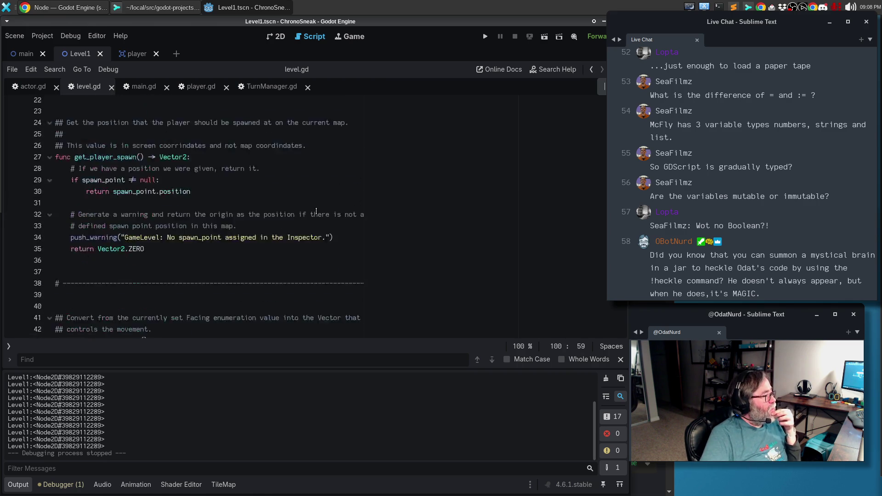
pyautogui.scroll(-8, 318, 209)
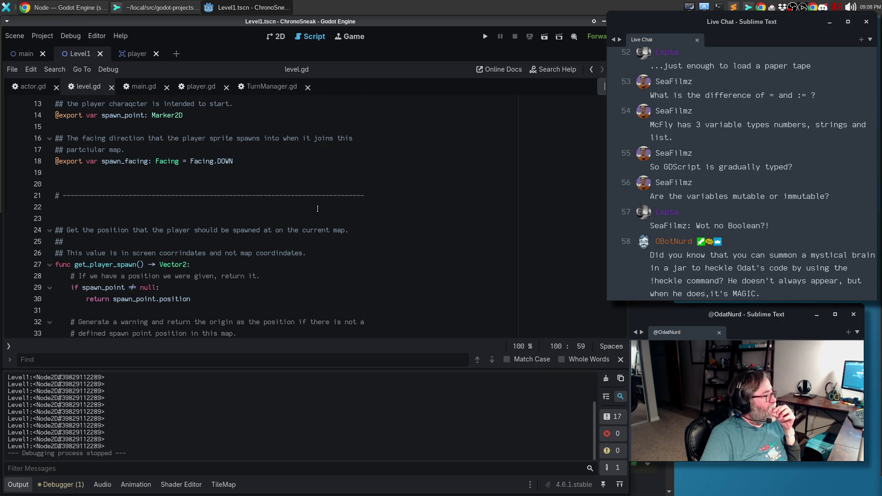
pyautogui.scroll(-3, 257, 175)
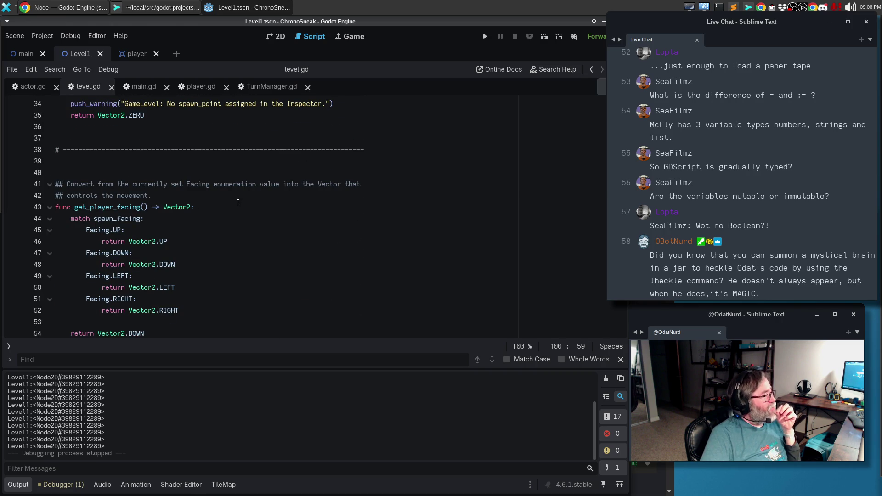
pyautogui.scroll(-5, 238, 202)
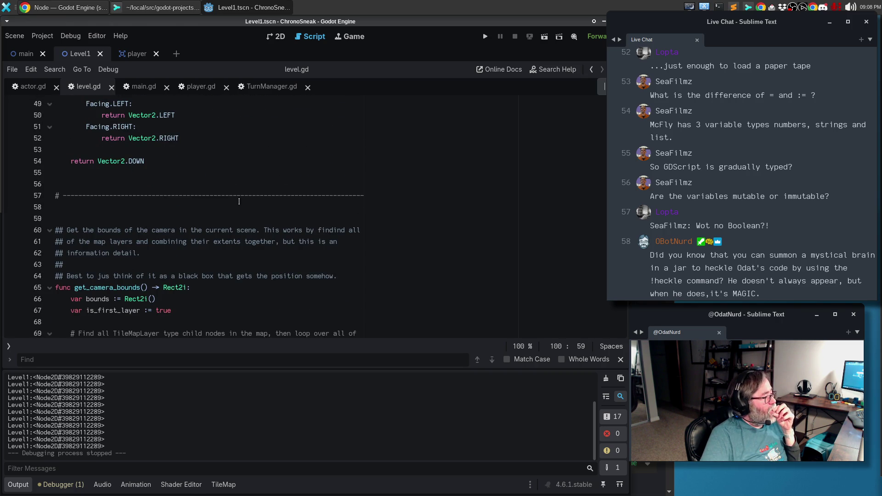
pyautogui.scroll(-13, 239, 201)
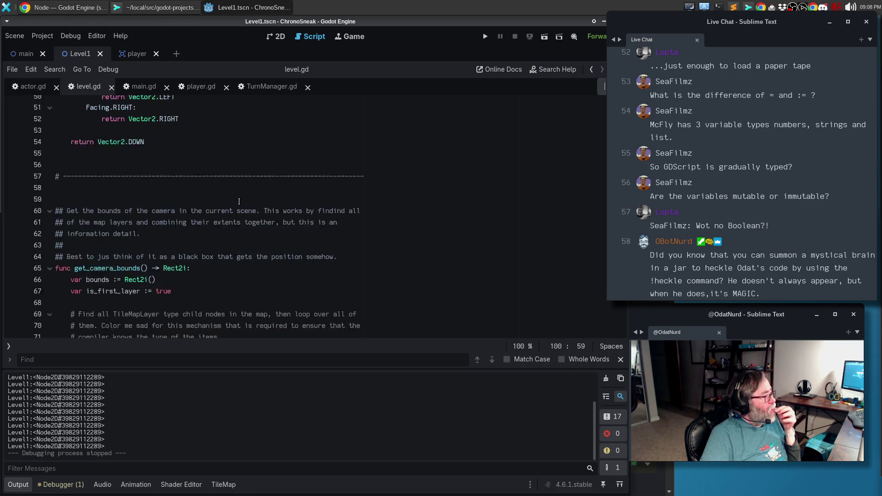
pyautogui.scroll(-3, 239, 202)
pyautogui.click(155, 265)
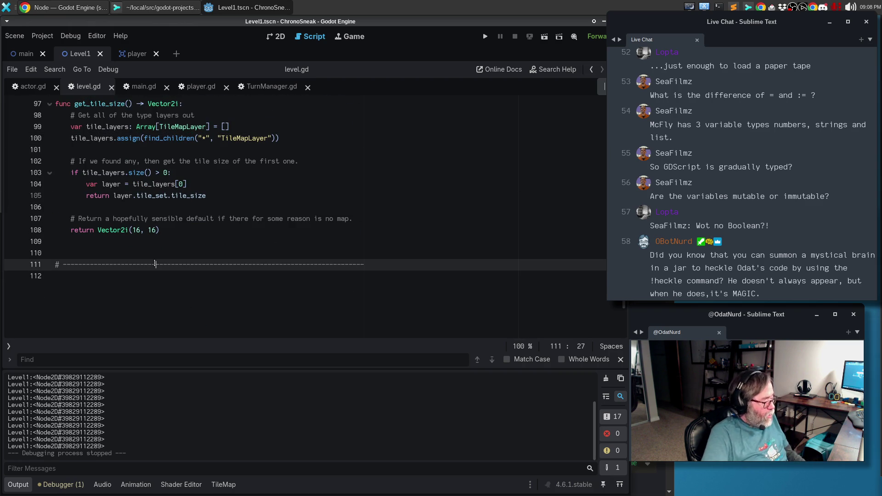
# - Paste a new divider section below get_tile_size in level.gd
pyautogui.press('Down')
pyautogui.press('Return')
pyautogui.press('Return')
pyautogui.press('Return')
pyautogui.press('Up')
pyautogui.press('Up')
pyautogui.hotkey('ctrl', 'v')
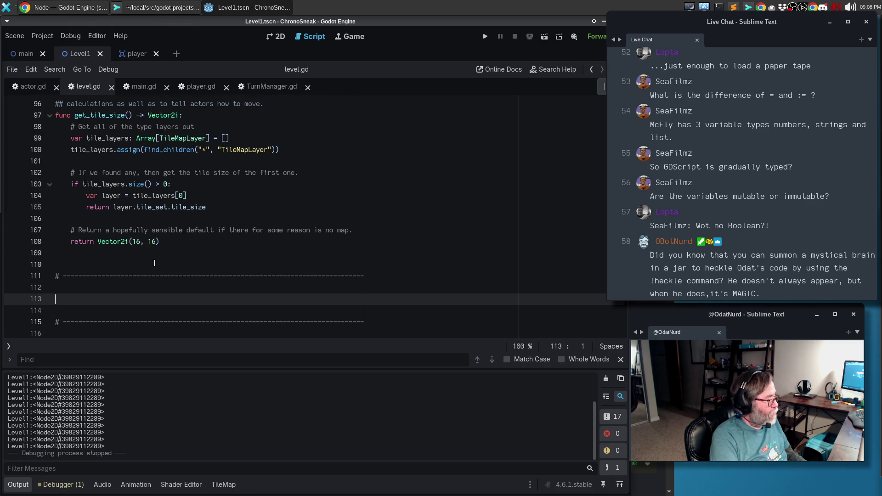
# - Write the header func get_tile_pos(input: Vector2i) -> Vector2, correcting the semicolon typo to a colon
pyautogui.press('Return')
pyautogui.write('func ')
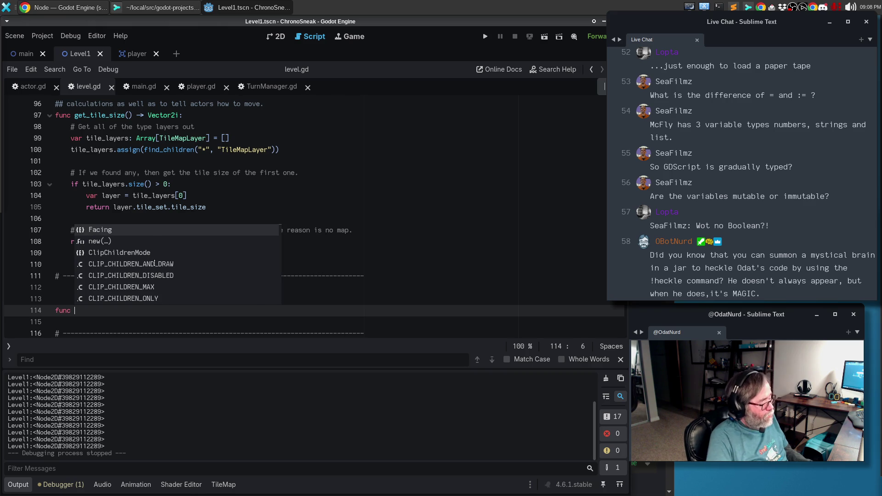
pyautogui.write('get_t')
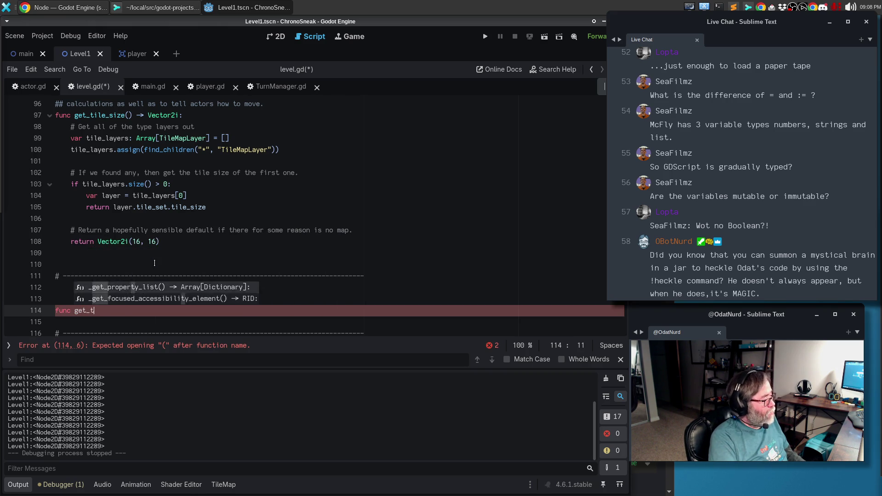
pyautogui.write('ile_pos(')
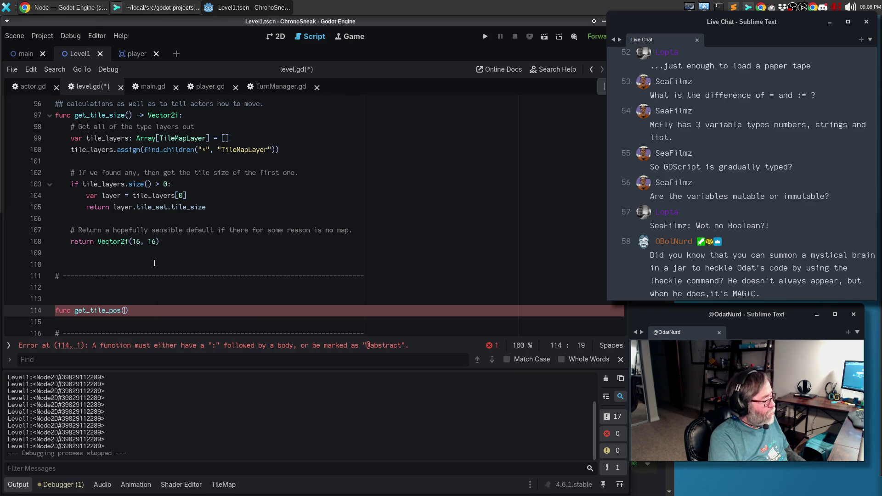
pyautogui.write('input; ')
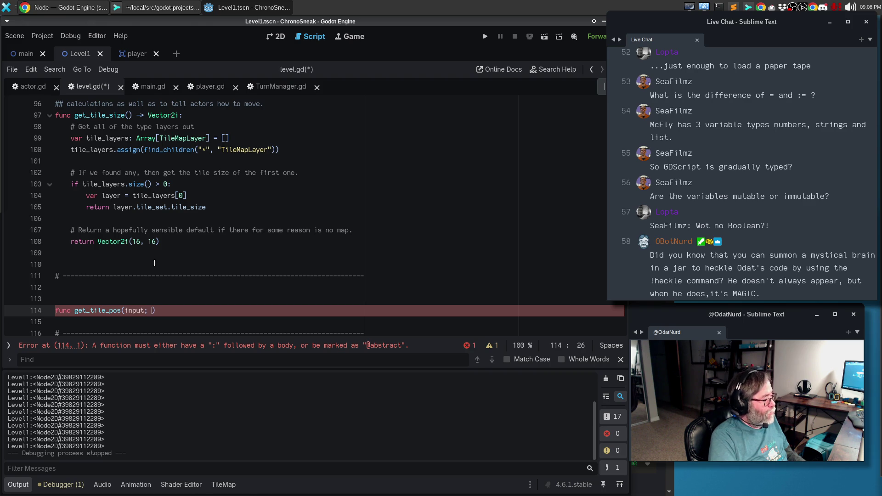
pyautogui.write('Vector2i) -> ')
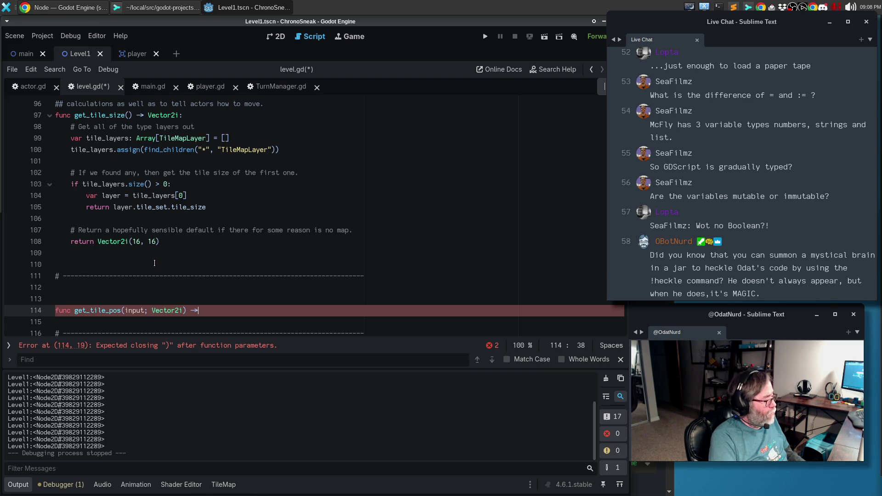
pyautogui.write('Vec')
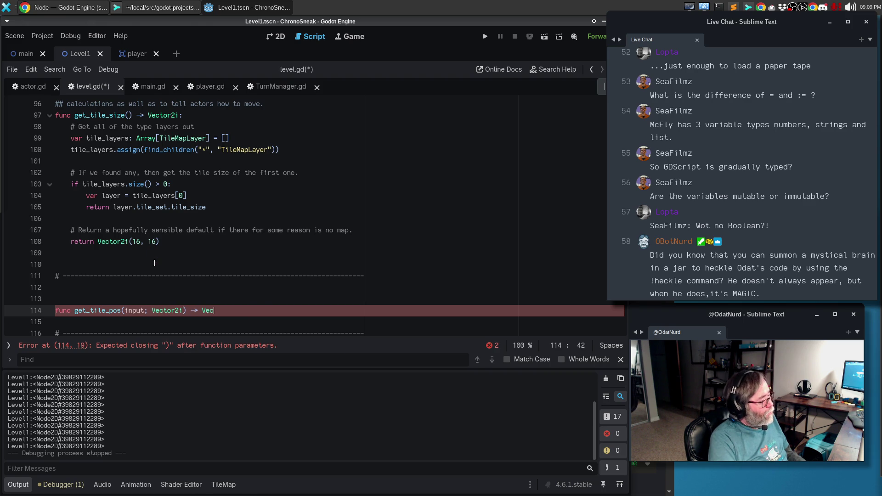
pyautogui.write('tor2')
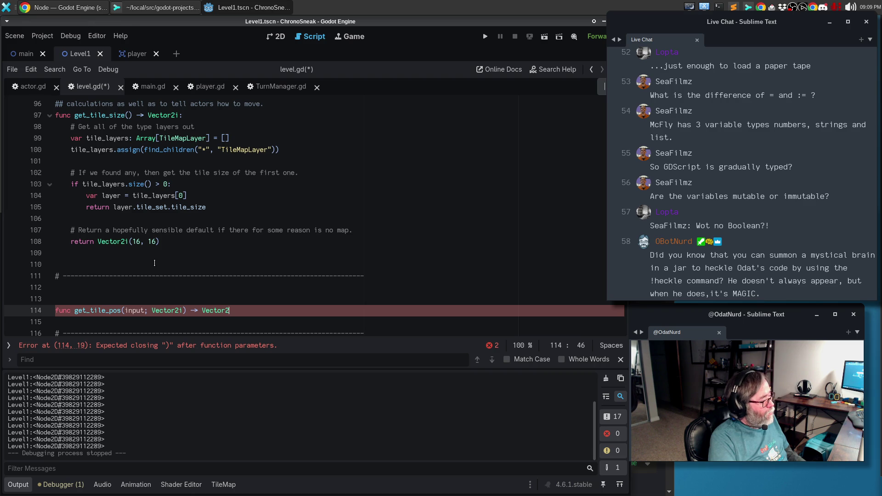
pyautogui.hotkey('ctrl', 'Left')
pyautogui.hotkey('ctrl', 'Left')
pyautogui.hotkey('ctrl', 'Left')
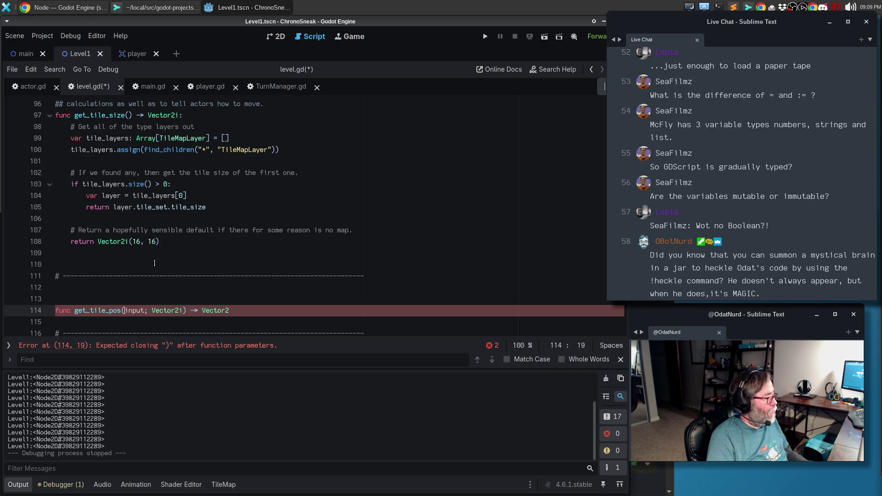
pyautogui.press('BackSpace')
pyautogui.write(':')
pyautogui.press('End')
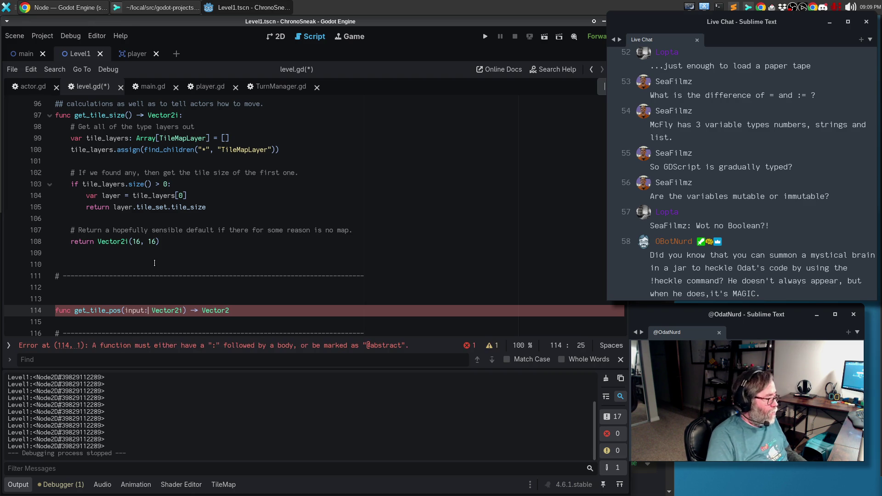
pyautogui.write(':')
# - Add the body line return Vector2(69, 69) to get_tile_pos
pyautogui.press('Return')
pyautogui.write('return Vector2(')
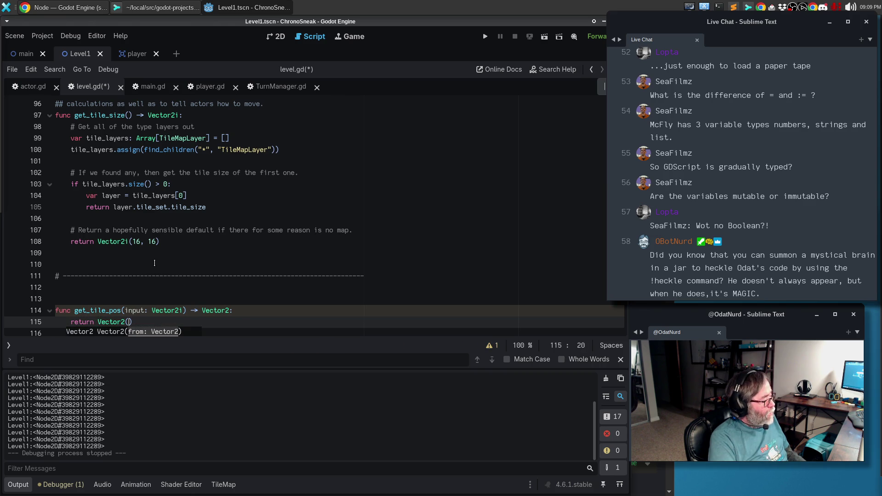
pyautogui.write('69. 60')
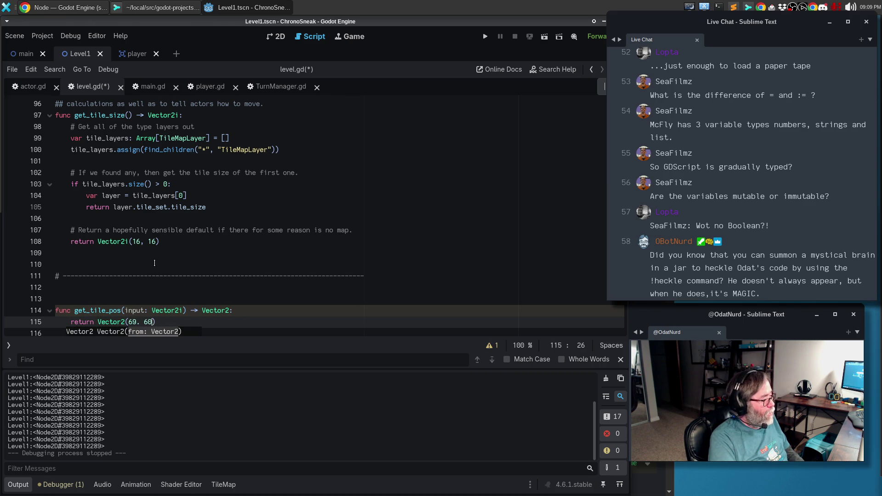
pyautogui.press('BackSpace')
pyautogui.press('BackSpace')
pyautogui.press('BackSpace')
pyautogui.write(', 69')
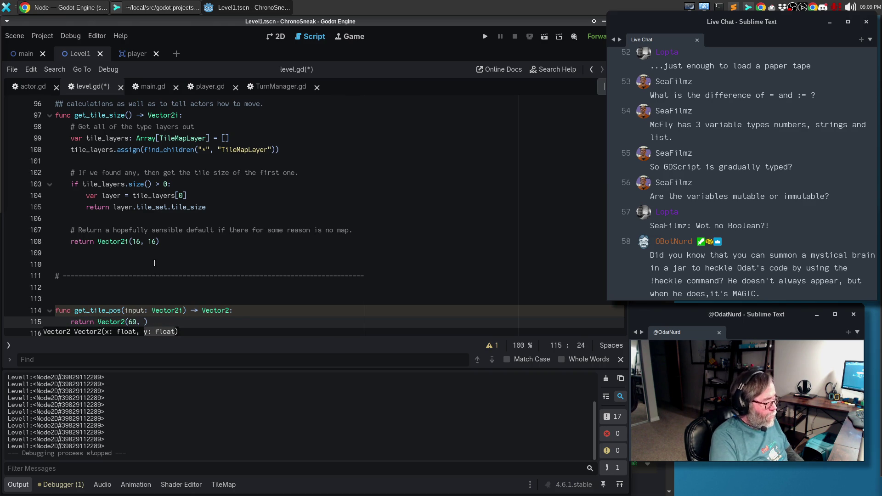
pyautogui.press('Escape')
# - Insert a print(input) line above the return statement
pyautogui.press('Up')
pyautogui.press('Return')
pyautogui.write('cw')
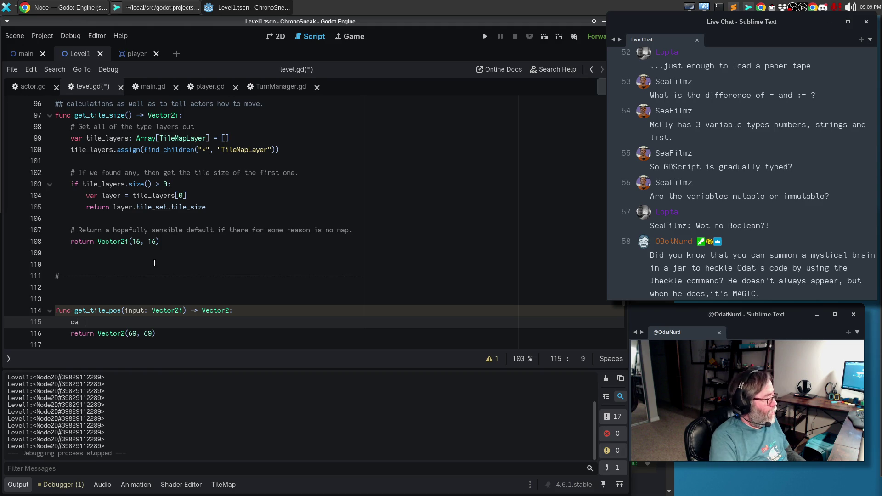
pyautogui.press('BackSpace')
pyautogui.press('BackSpace')
pyautogui.press('BackSpace')
pyautogui.write('print_o')
pyautogui.press('Return')
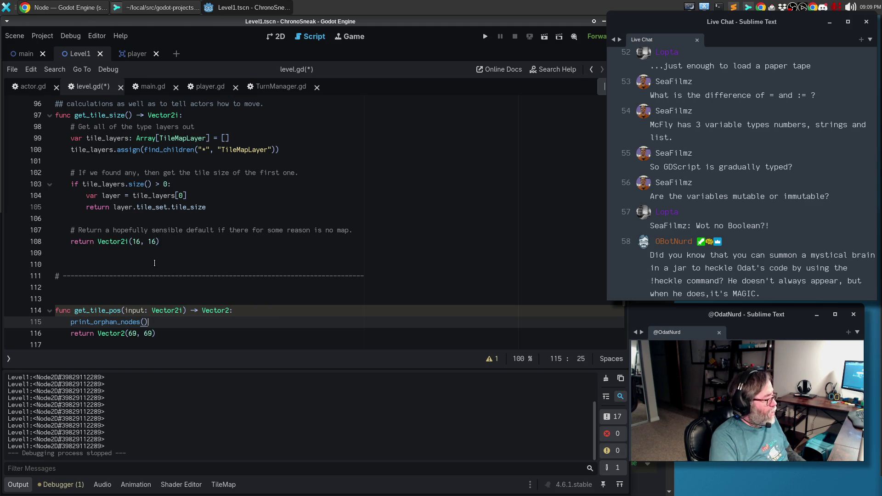
pyautogui.press('BackSpace')
pyautogui.press('BackSpace')
pyautogui.press('BackSpace')
pyautogui.write('(input')
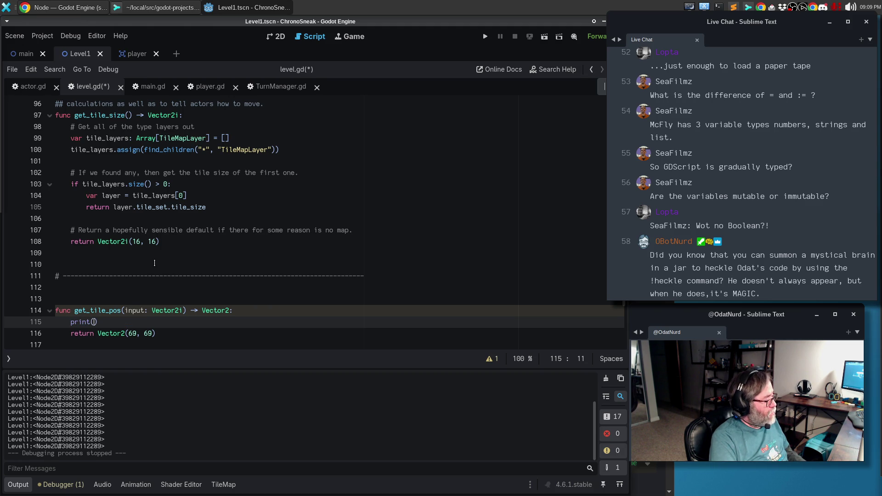
# - Save level.gd with the new get_tile_pos stub
pyautogui.hotkey('ctrl', 's')
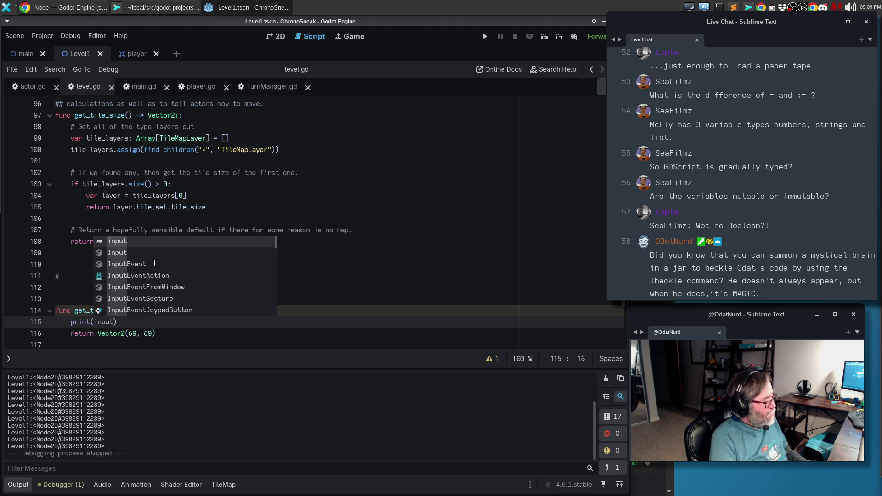
pyautogui.press('Escape')
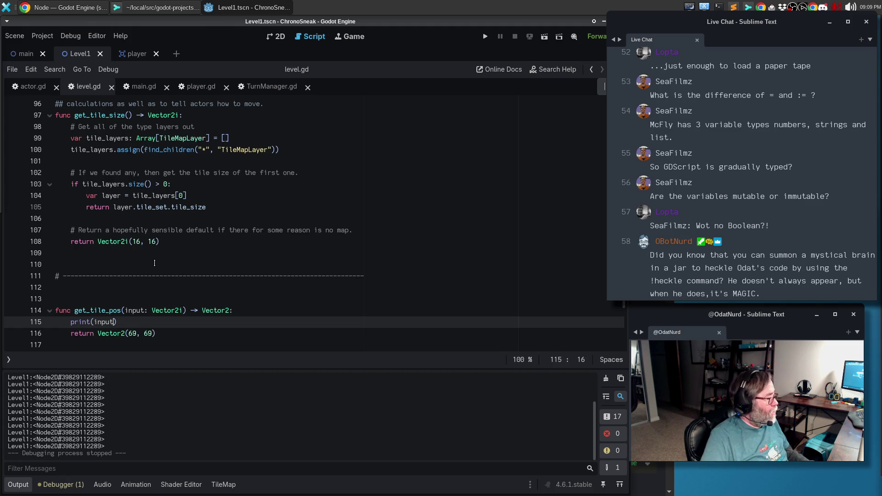
pyautogui.scroll(-1, 155, 262)
pyautogui.click(156, 260)
# - Add a two-line ## doc comment above get_tile_pos saying it returns the map tile position for a level-space input
pyautogui.press('Return')
pyautogui.write('## G')
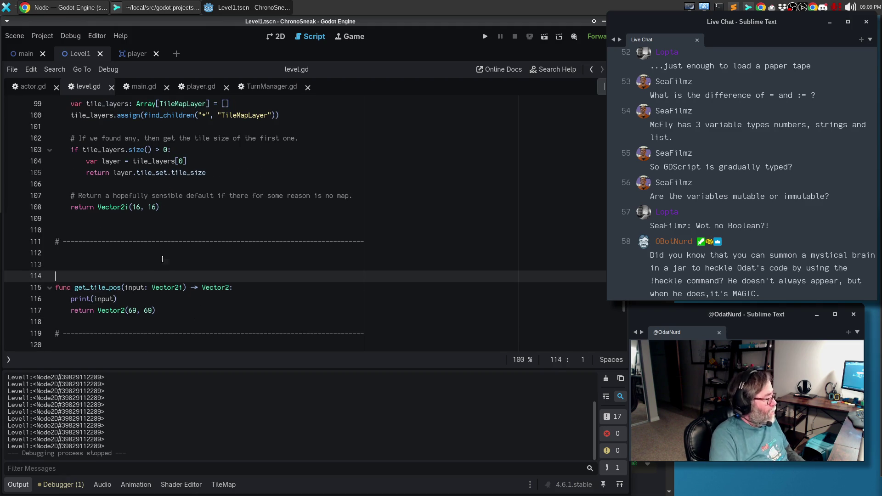
pyautogui.write('iven a')
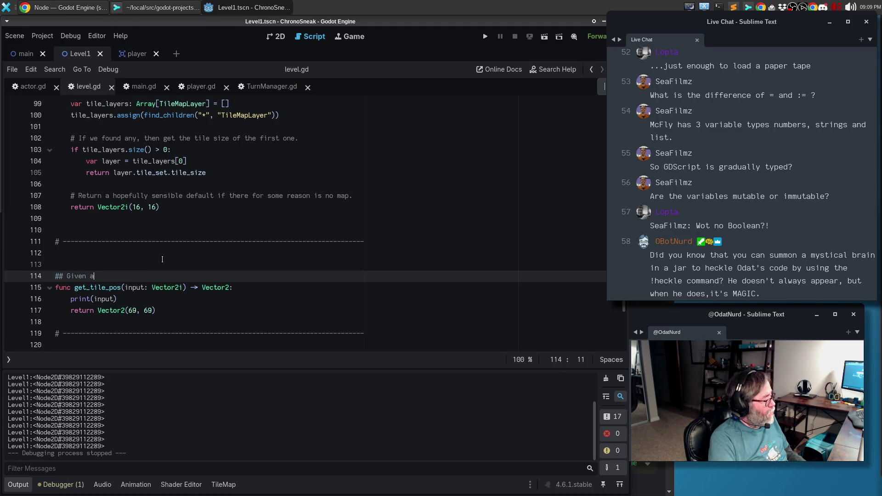
pyautogui.write('n input position in the same local sp')
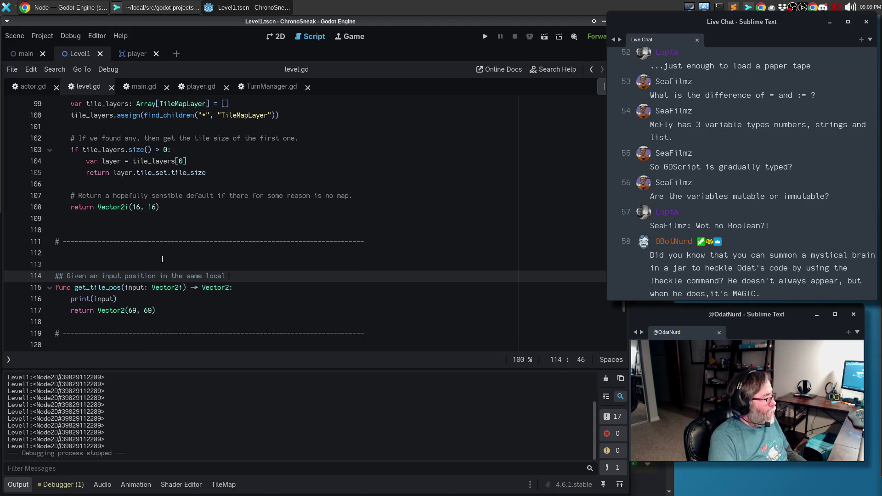
pyautogui.write('ace as thr')
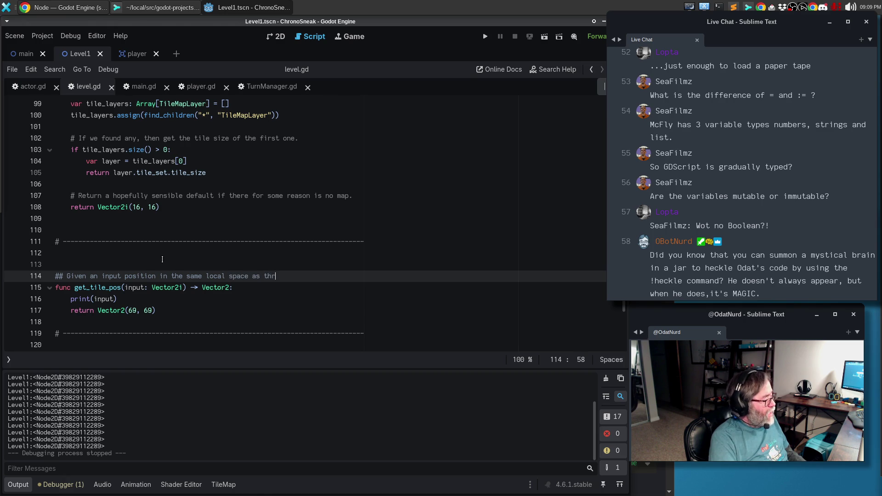
pyautogui.press('BackSpace')
pyautogui.write('e leve')
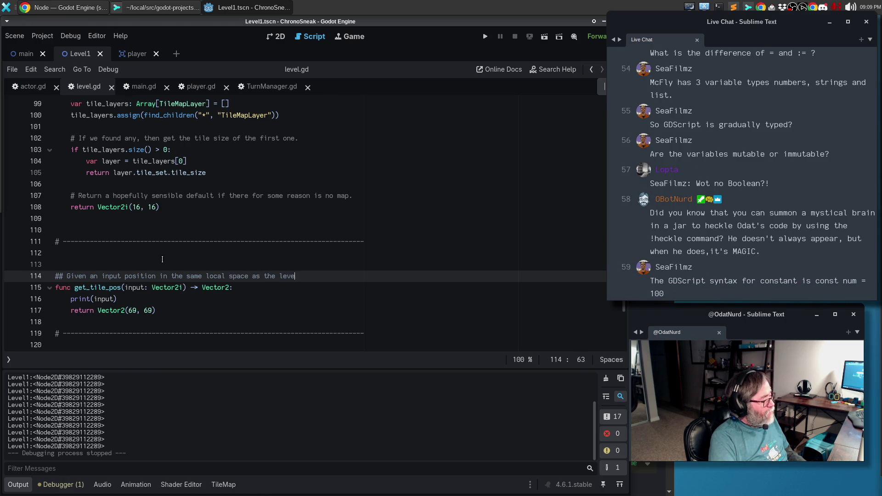
pyautogui.write('l data, return')
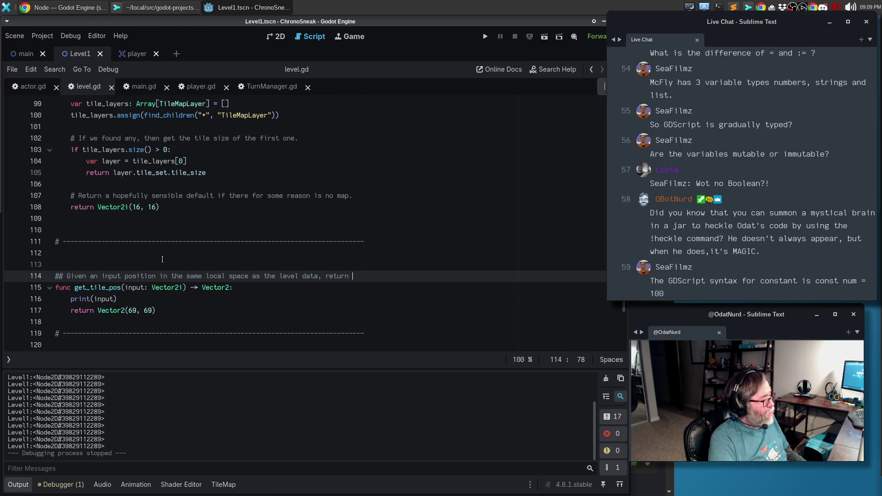
pyautogui.press('Return')
pyautogui.write('back what the map tile position for that tile is.')
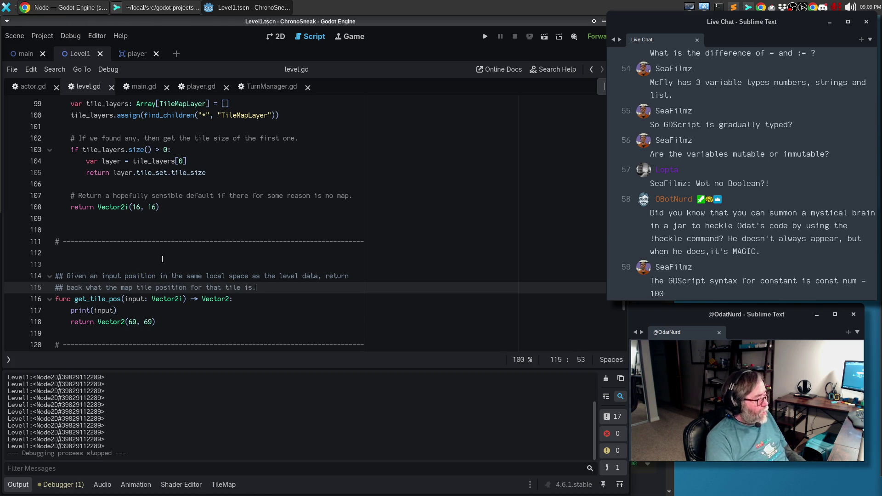
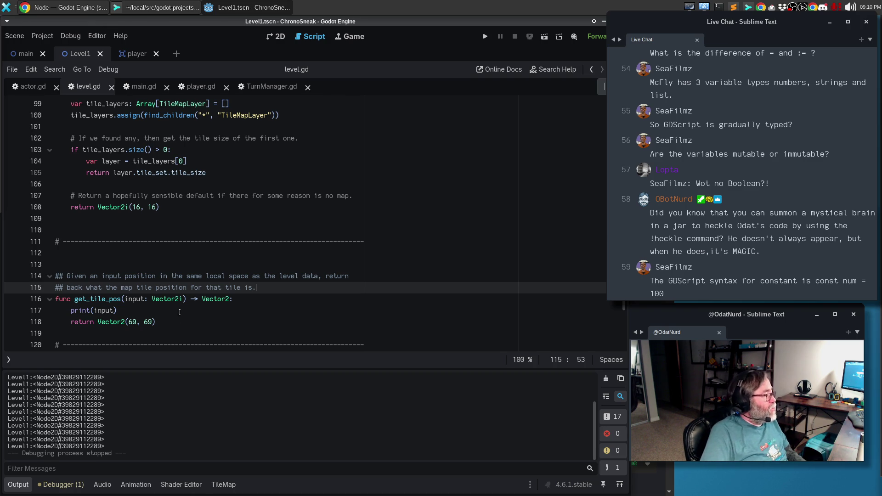
# - Add a scratch example to level.gd: const num := 100 followed by print(num)
pyautogui.click(184, 326)
pyautogui.press('Return')
pyautogui.press('Return')
pyautogui.write('const ')
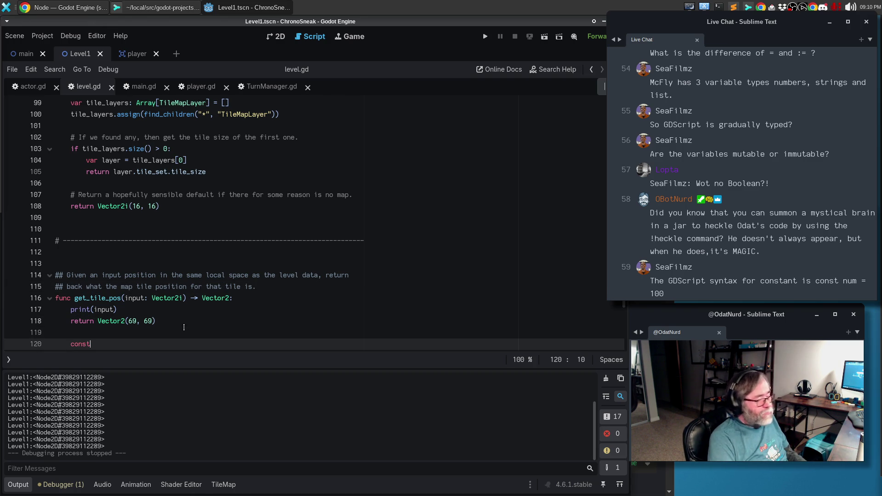
pyautogui.write('num :=')
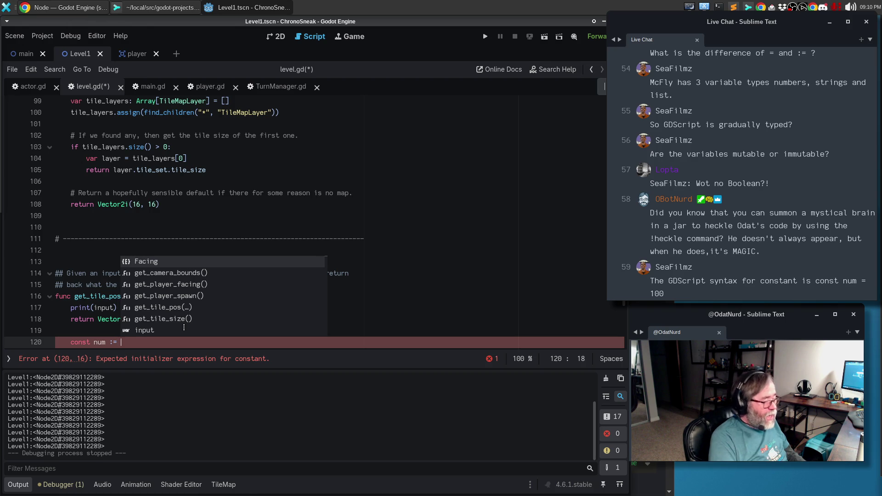
pyautogui.write(' 100\\')
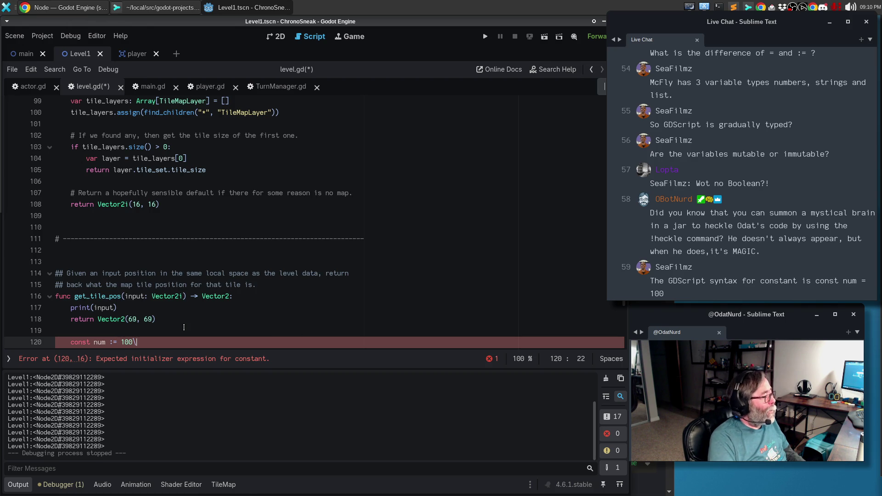
pyautogui.press('Return')
pyautogui.scroll(-2, 116, 286)
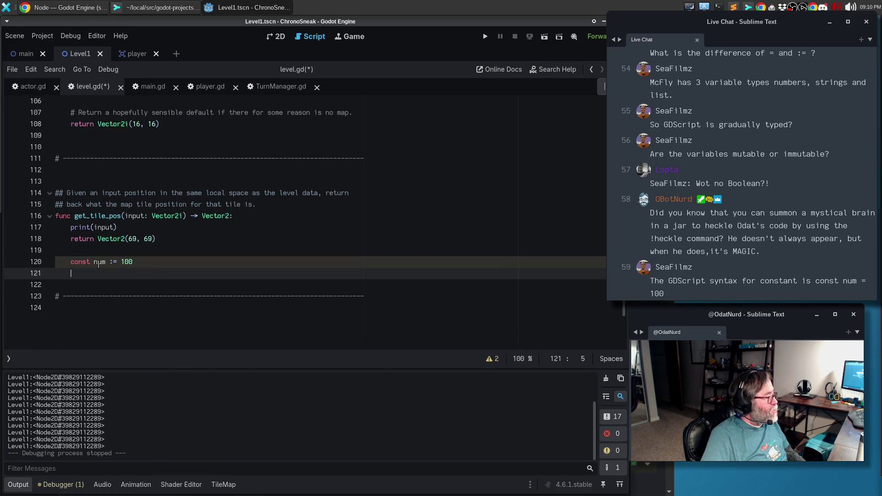
pyautogui.click(103, 262)
pyautogui.click(106, 283)
pyautogui.write('print(num)')
pyautogui.press('Return')
pyautogui.press('Return')
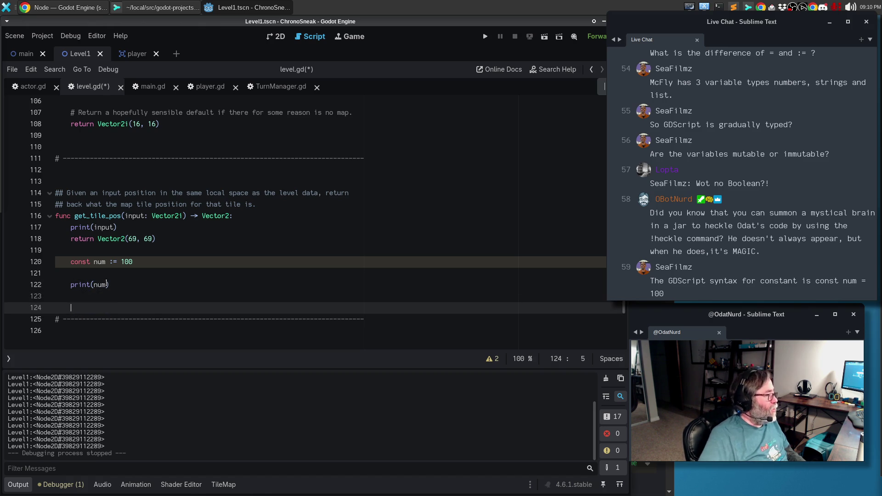
# - Turn the scratch constant into a plain assignment and replace its value 100 with a string
pyautogui.moveTo(97, 285)
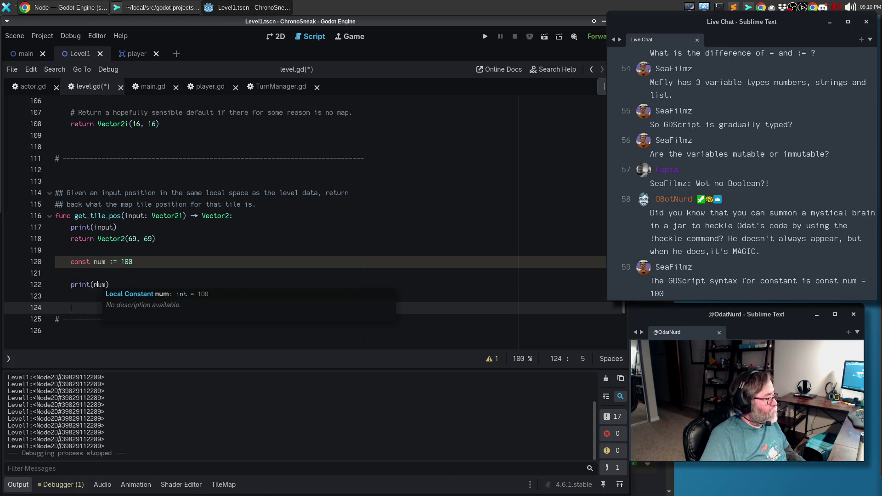
pyautogui.click(113, 261)
pyautogui.press('BackSpace')
pyautogui.moveTo(99, 287)
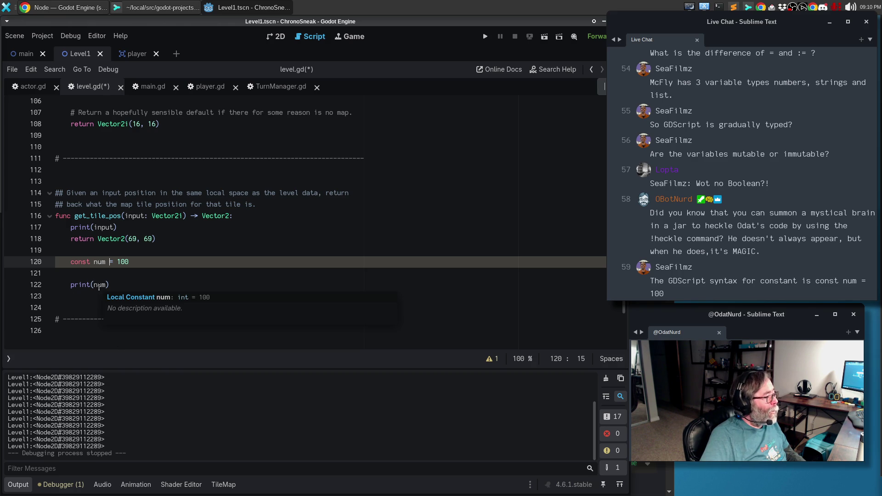
pyautogui.doubleClick(125, 261)
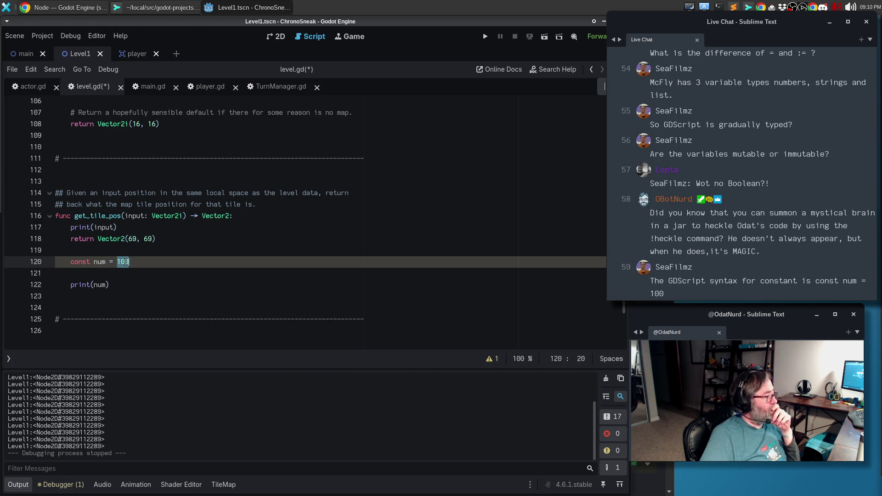
pyautogui.write("'boobs")
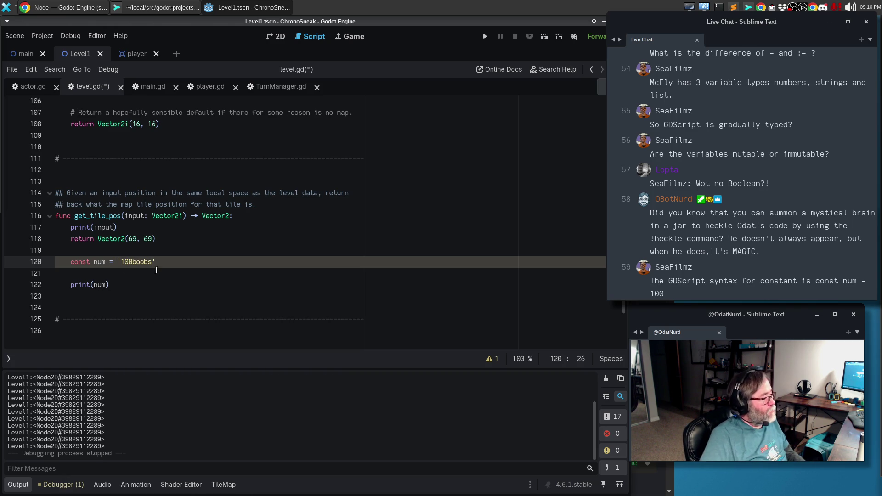
pyautogui.moveTo(98, 284)
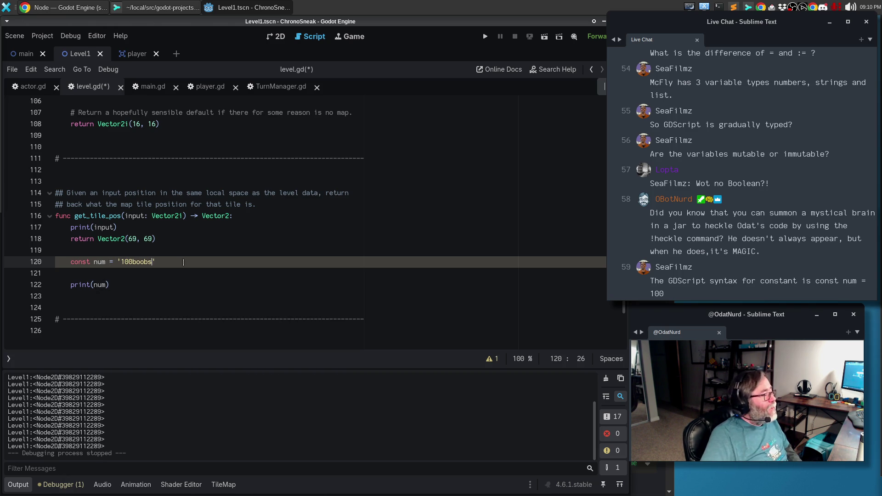
# - Delete the scratch constant and print lines, then save level.gd
pyautogui.moveTo(157, 262); pyautogui.dragTo(6, 266)
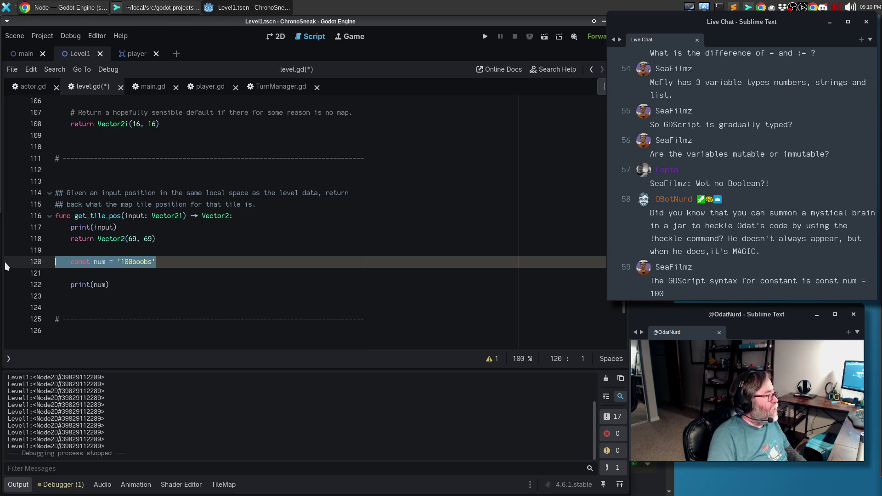
pyautogui.press('Up')
pyautogui.hotkey('shift', 'Down')
pyautogui.hotkey('shift', 'Down')
pyautogui.hotkey('shift', 'Down')
pyautogui.press('Delete')
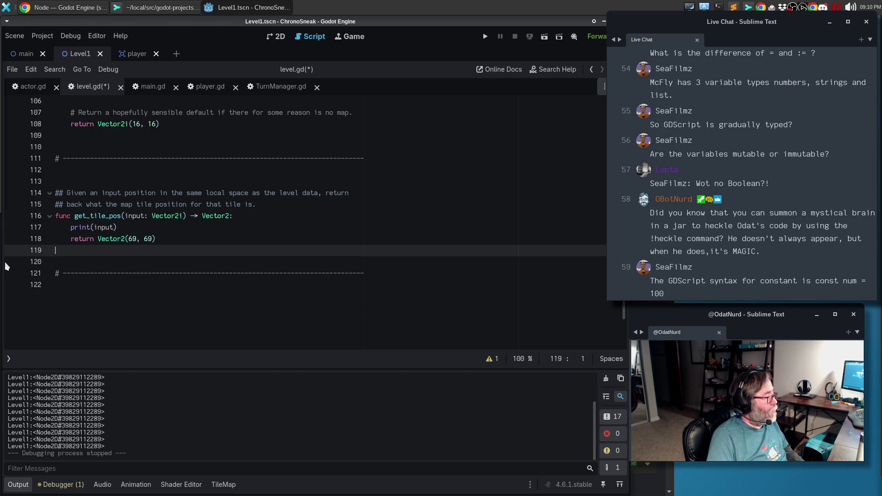
pyautogui.press('Up')
pyautogui.press('Up')
pyautogui.hotkey('ctrl', 's')
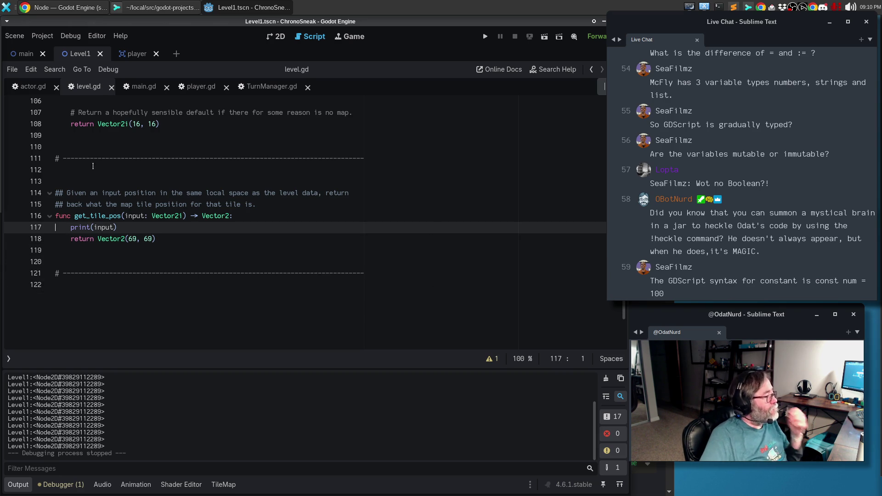
# - In actor.gd, make line 64 print get_parent()._level.get_tile_pos(position), then run the game
pyautogui.click(35, 90)
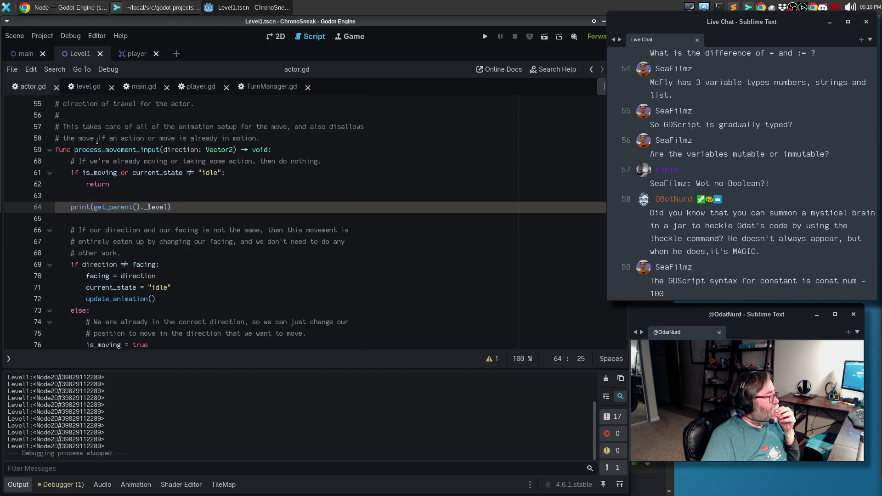
pyautogui.click(169, 207)
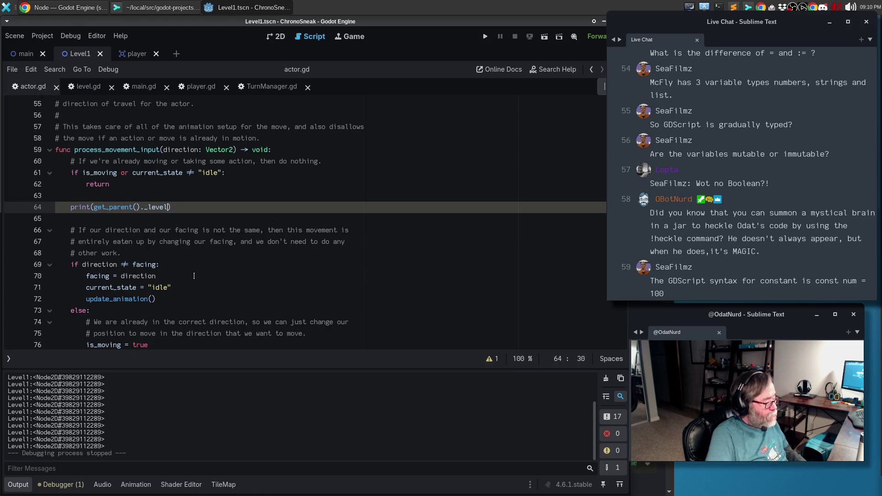
pyautogui.write('.get')
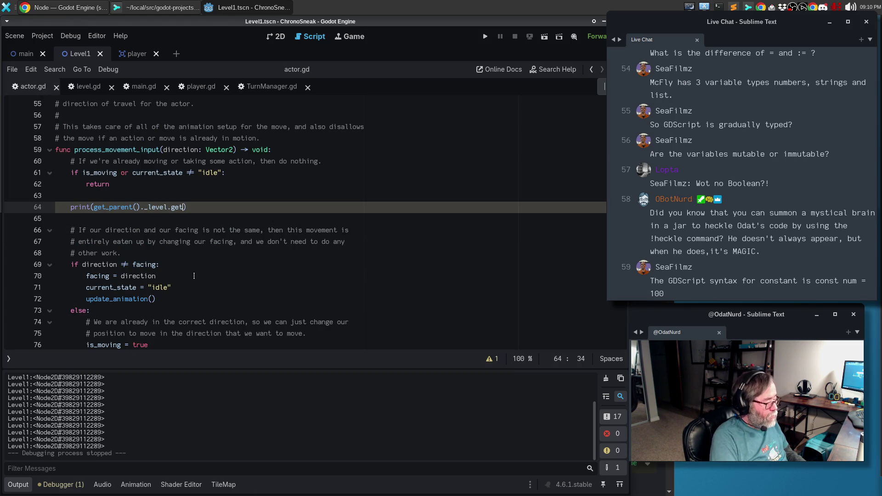
pyautogui.write('_tile_pos(')
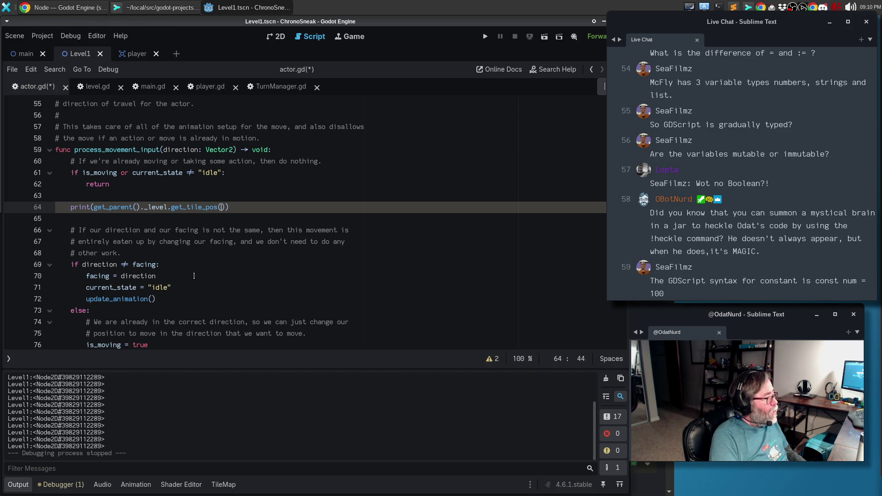
pyautogui.write('position')
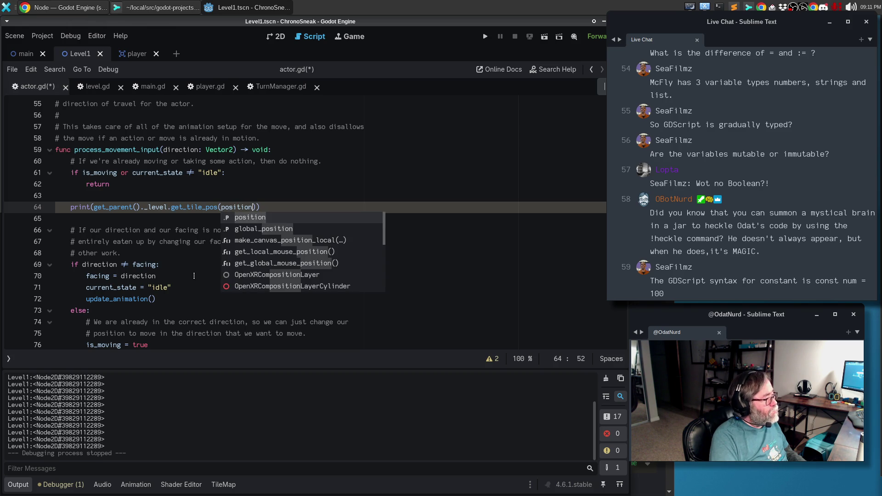
pyautogui.press('F5')
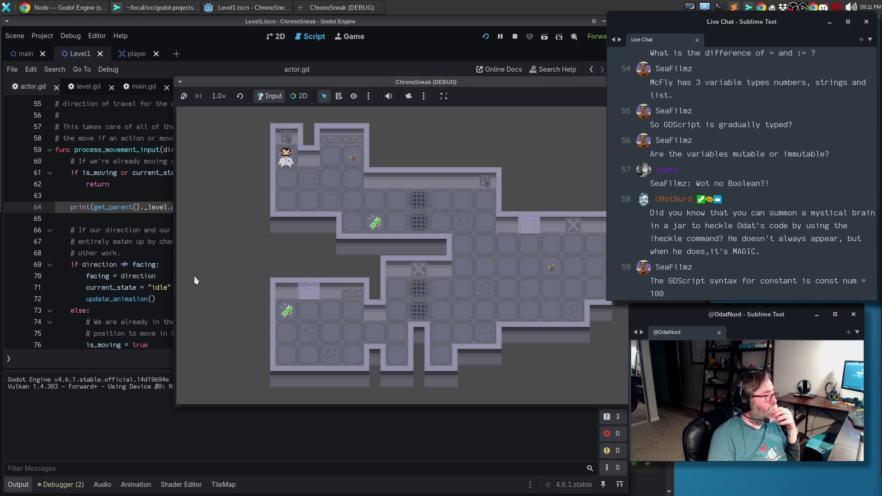
# - Walk the player down, up, left, right and up in the running game, then stop it with F8
pyautogui.press('Down')
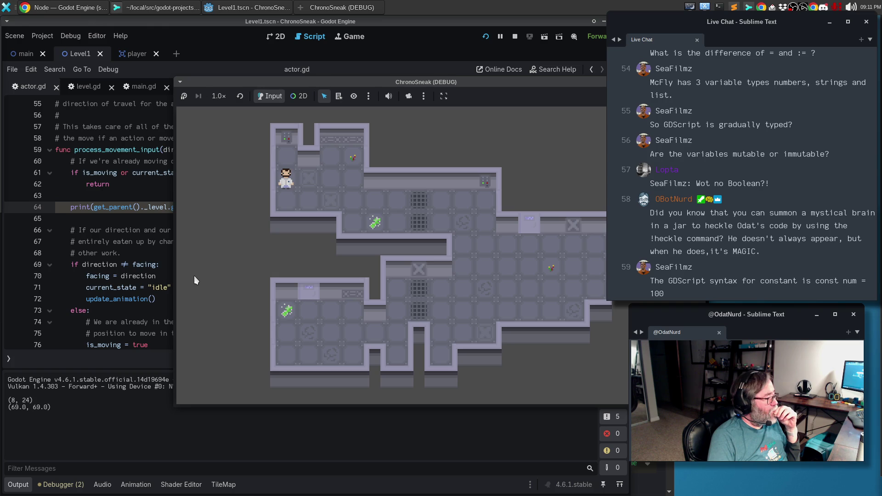
pyautogui.press('Down')
pyautogui.press('Down')
pyautogui.press('Down')
pyautogui.press('Up')
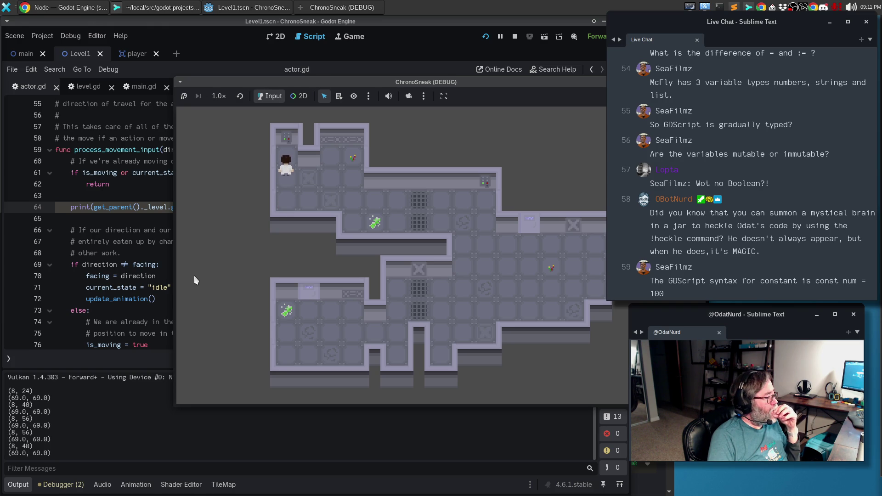
pyautogui.press('Left')
pyautogui.press('Left')
pyautogui.press('Left')
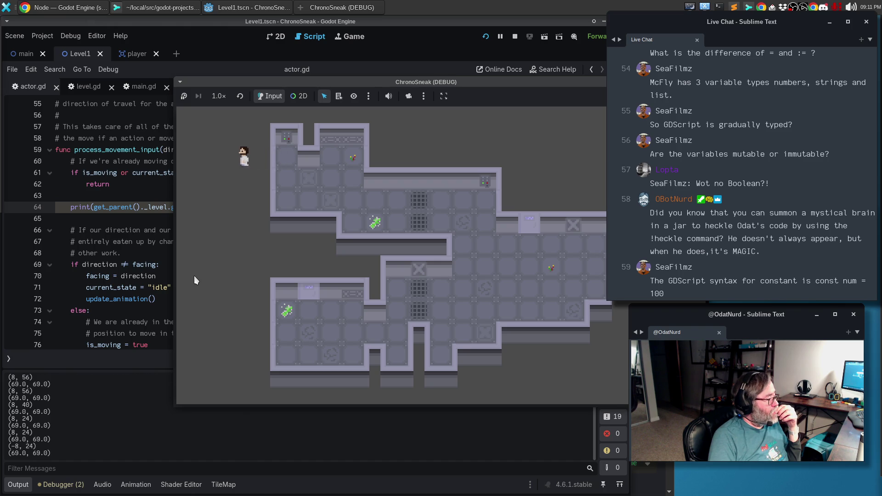
pyautogui.press('Right')
pyautogui.press('Right')
pyautogui.press('Right')
pyautogui.press('Right')
pyautogui.press('Down')
pyautogui.press('Down')
pyautogui.press('Down')
pyautogui.press('Down')
pyautogui.press('Down')
pyautogui.press('Down')
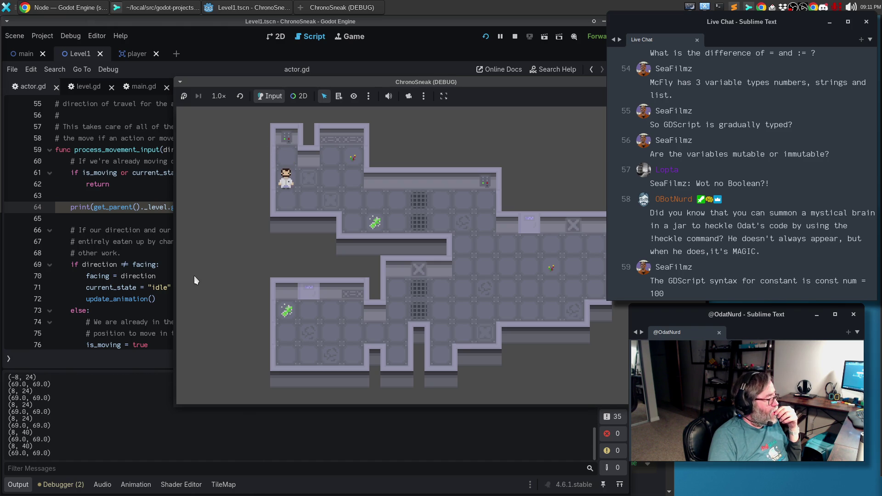
pyautogui.press('Up')
pyautogui.press('Up')
pyautogui.press('Up')
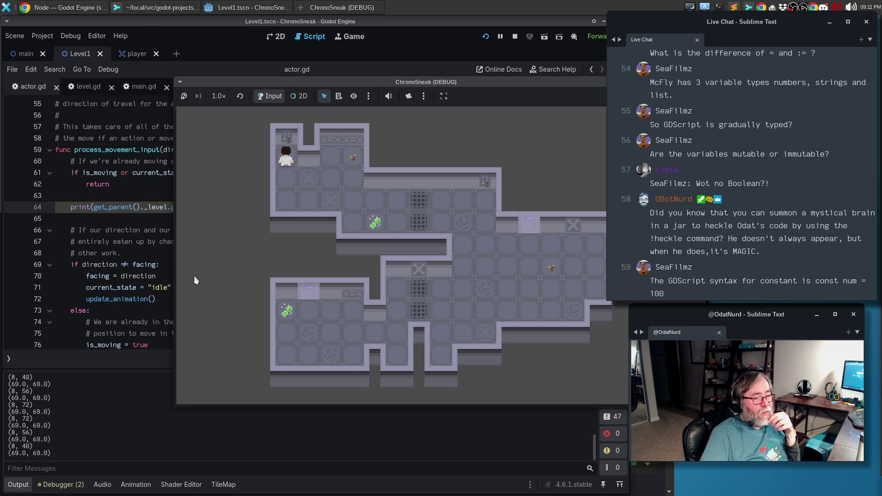
pyautogui.press('F8')
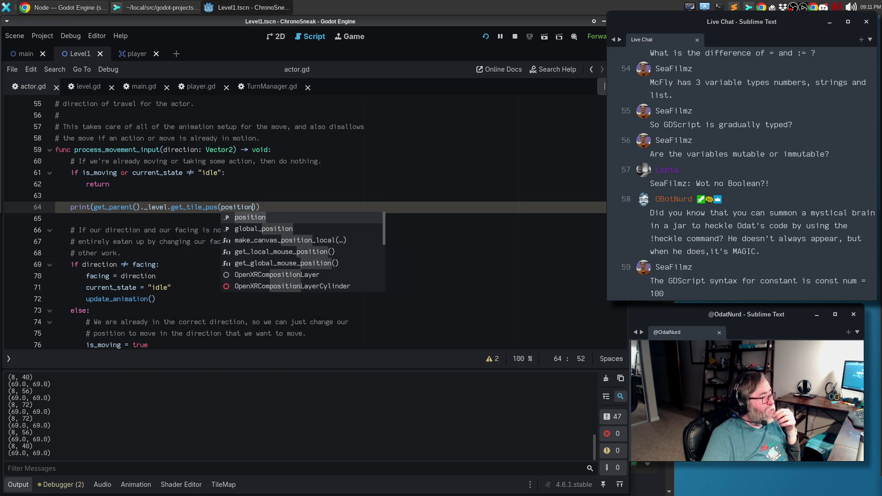
pyautogui.click(407, 198)
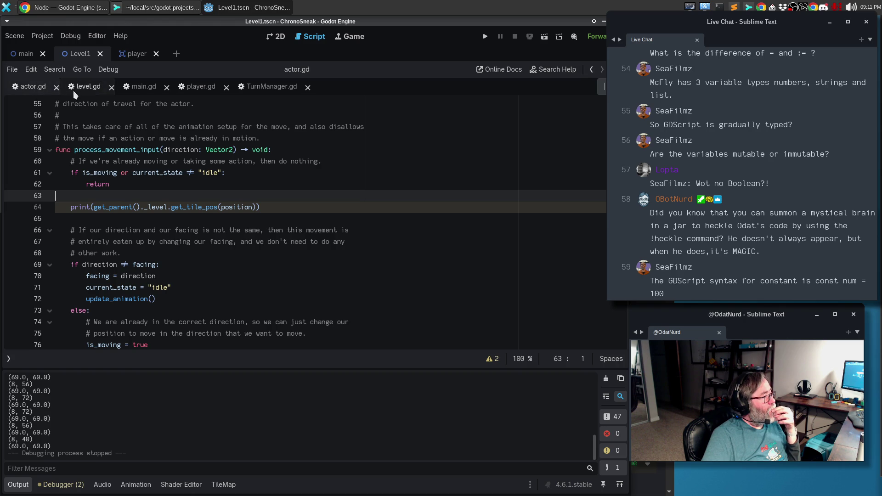
# - In level.gd, select the tile_layers lookup lines in get_camera_bounds
pyautogui.click(85, 86)
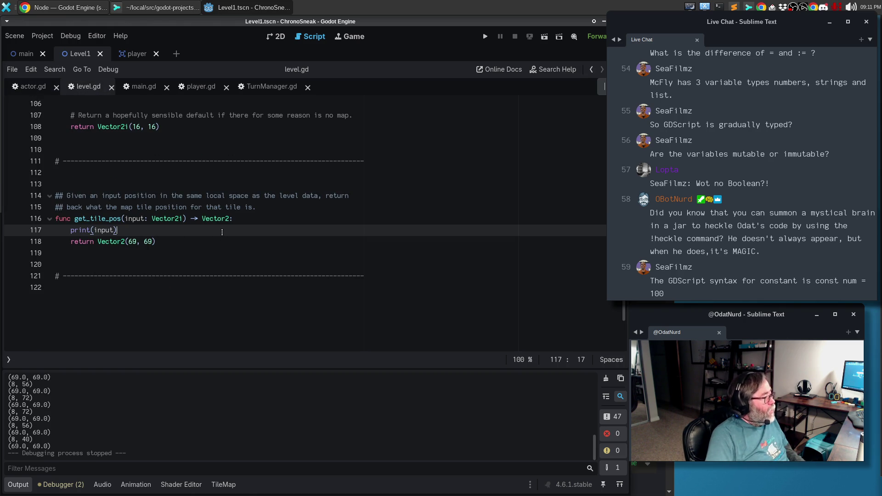
pyautogui.scroll(4, 354, 188)
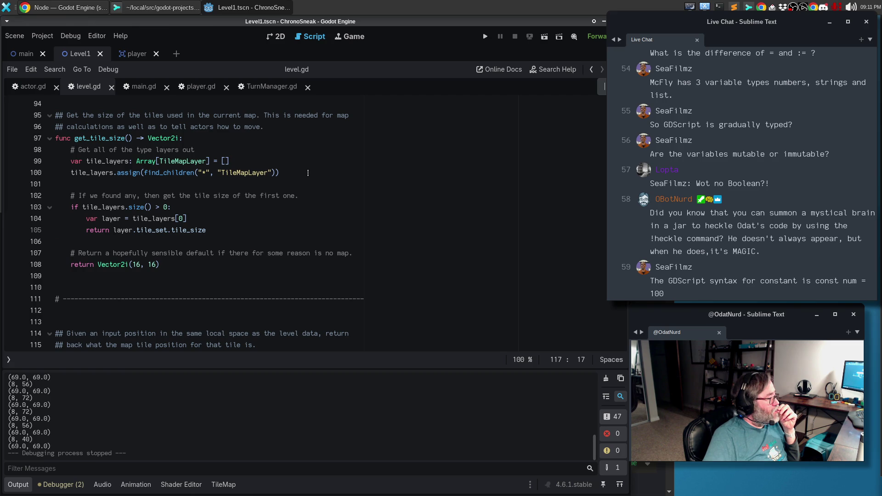
pyautogui.scroll(6, 348, 176)
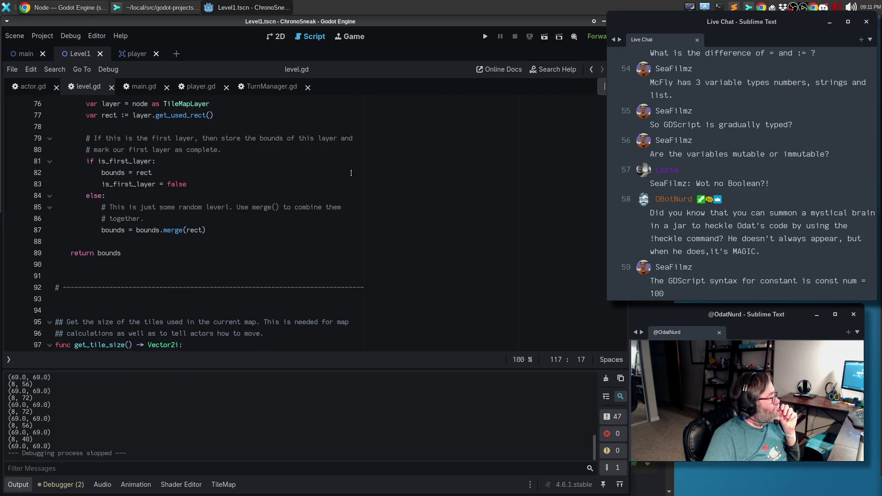
pyautogui.scroll(4, 352, 173)
pyautogui.click(333, 208)
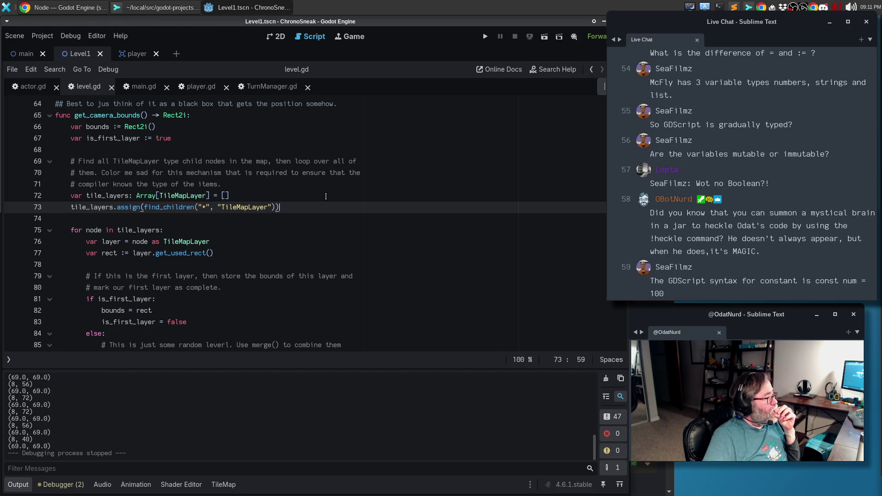
pyautogui.moveTo(303, 209)
pyautogui.mouseDown()
pyautogui.moveTo(11, 190)
pyautogui.moveTo(24, 202)
pyautogui.mouseUp()
pyautogui.hotkey('ctrl', 'c')
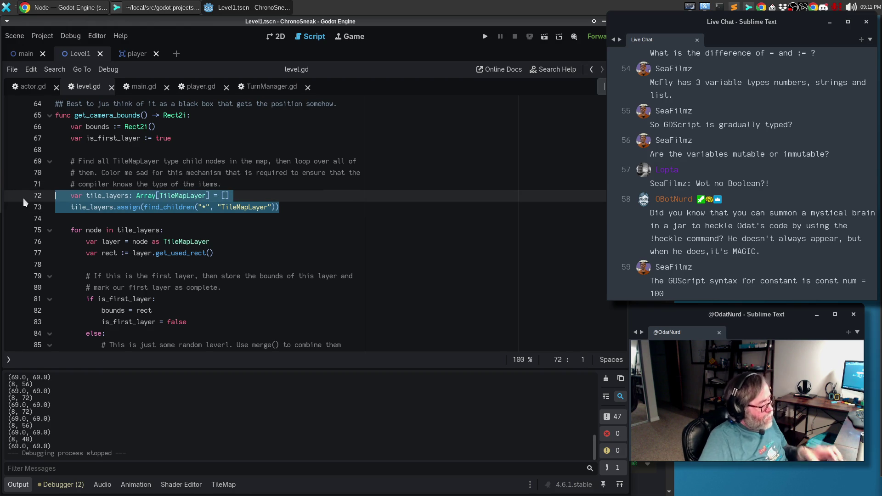
# - Hide the Output panel and scroll to the top of level.gd, placing the cursor on line 20
pyautogui.scroll(7, 234, 211)
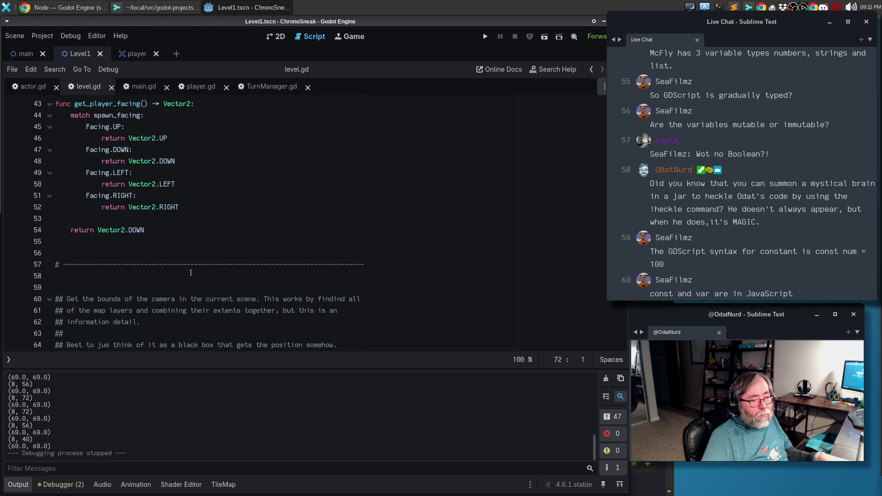
pyautogui.click(21, 490)
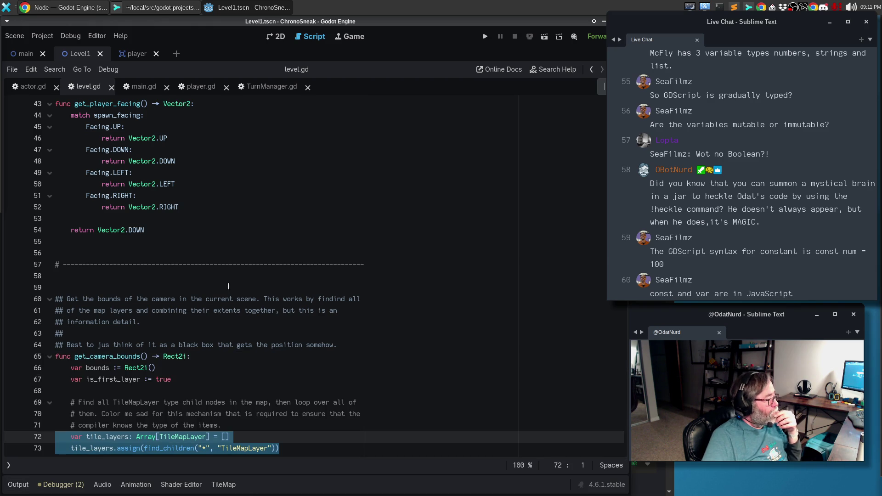
pyautogui.scroll(6, 270, 262)
pyautogui.scroll(5, 270, 262)
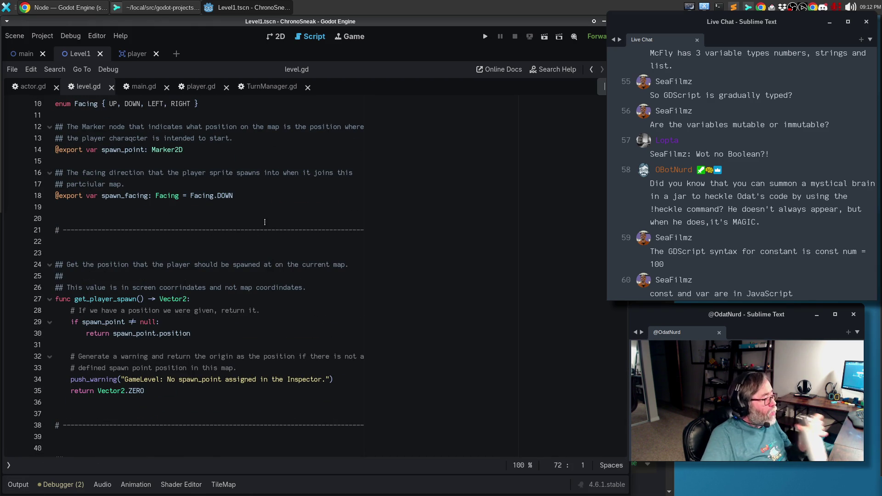
pyautogui.scroll(3, 207, 216)
pyautogui.scroll(-3, 184, 211)
pyautogui.scroll(2, 148, 207)
pyautogui.scroll(1, 148, 207)
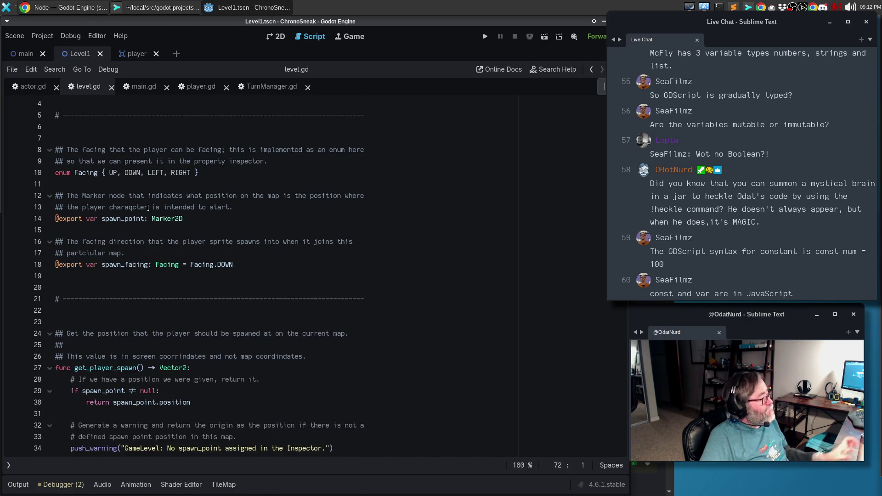
pyautogui.click(131, 285)
# - Paste the tile_layers lookup lines below the exports, with blank lines and a separator comment above
pyautogui.hotkey('ctrl', 'v')
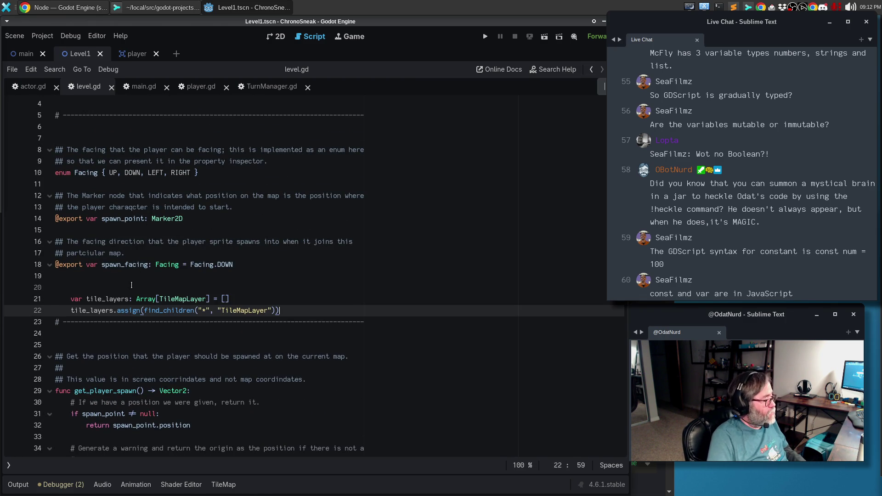
pyautogui.press('Return')
pyautogui.press('Down')
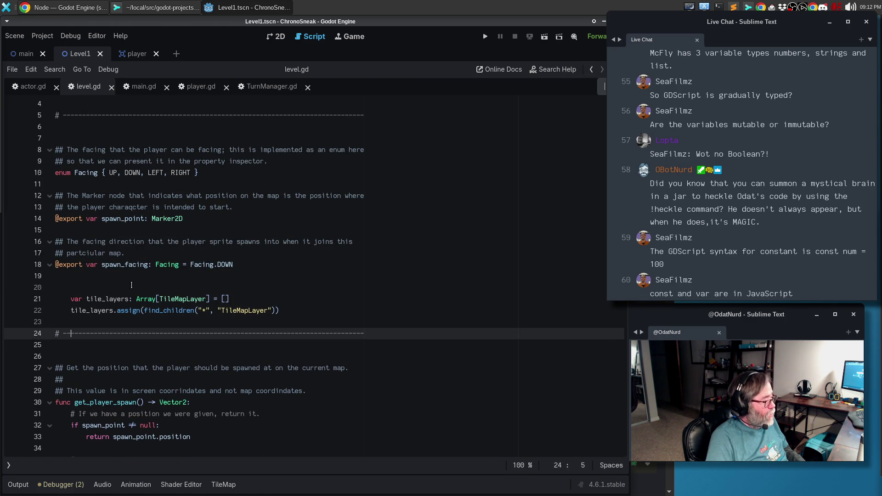
pyautogui.press('Up')
pyautogui.press('Up')
pyautogui.press('Up')
pyautogui.press('Return')
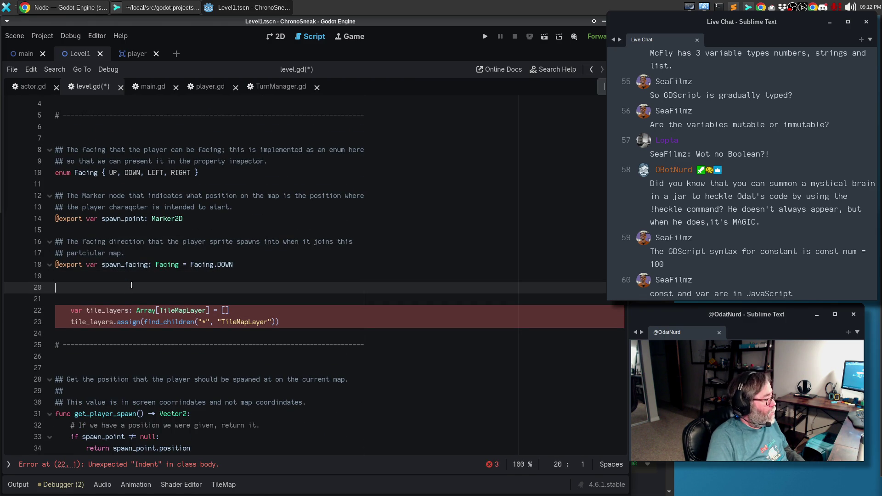
pyautogui.press('Return')
pyautogui.hotkey('ctrl', 'v')
pyautogui.press('Return')
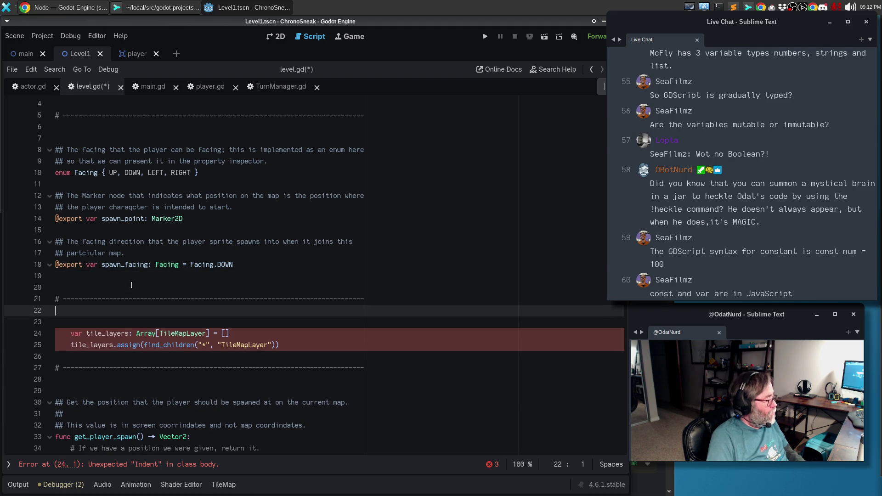
# - Declare var layers: Array[TileMapLayer] = [] commented 'The tile layers that exist in the map attached to this level.'
pyautogui.press('Return')
pyautogui.write('var')
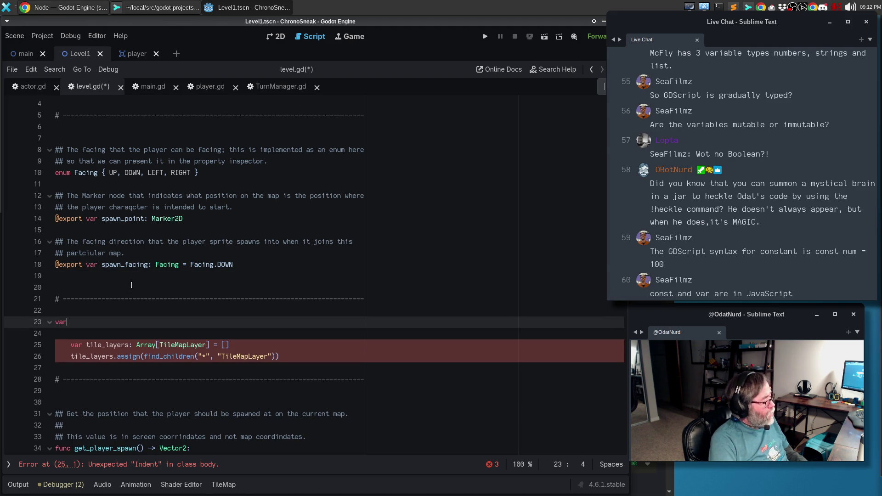
pyautogui.write(' layers')
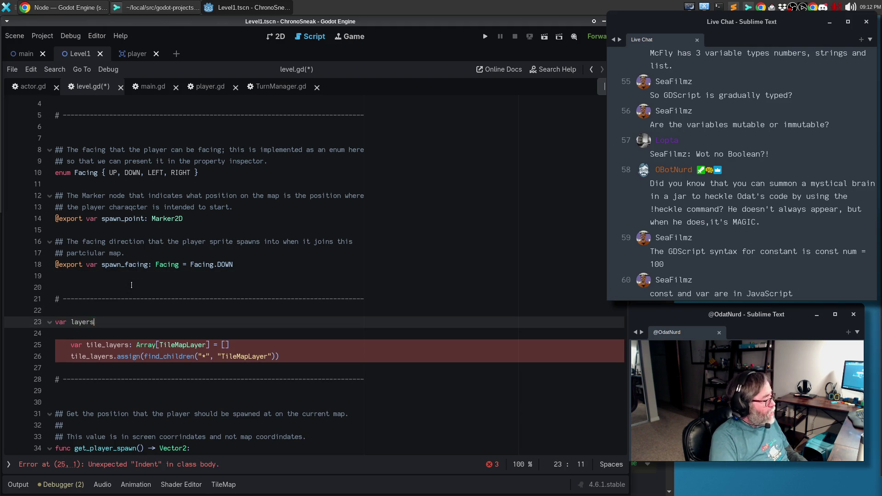
pyautogui.write(' "  Array[TileMapLayer')
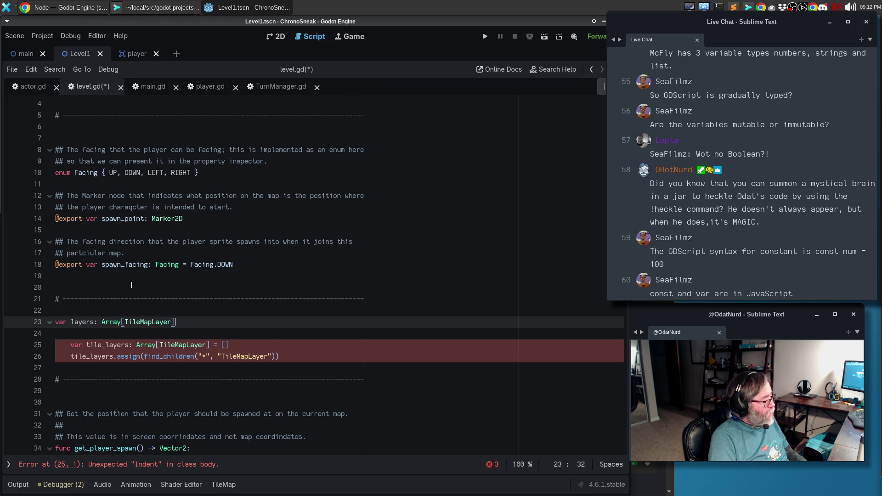
pyautogui.write(' = [')
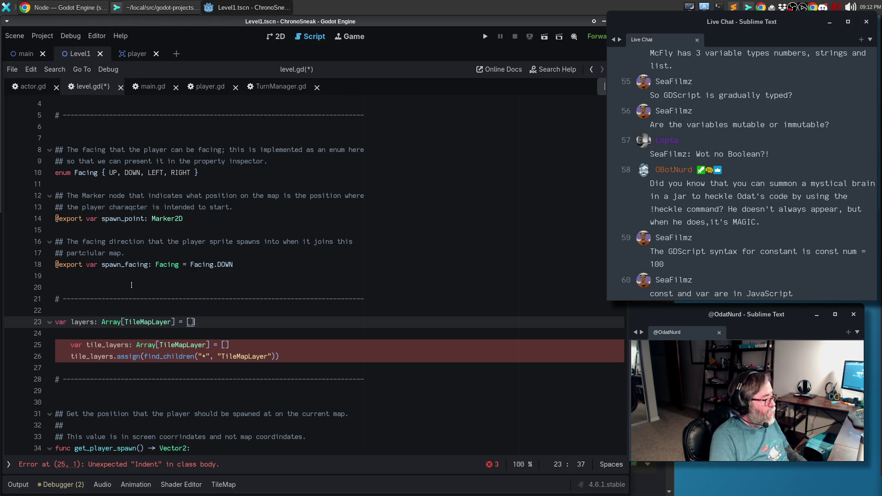
pyautogui.press('Down')
pyautogui.press('Down')
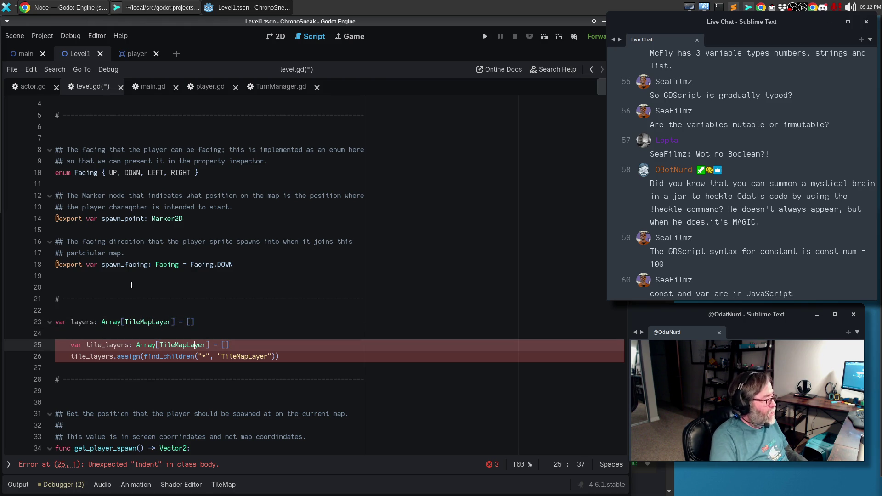
pyautogui.press('Up')
pyautogui.press('Up')
pyautogui.press('Up')
pyautogui.press('Return')
pyautogui.press('Return')
pyautogui.write('# The tile layers that exist in ')
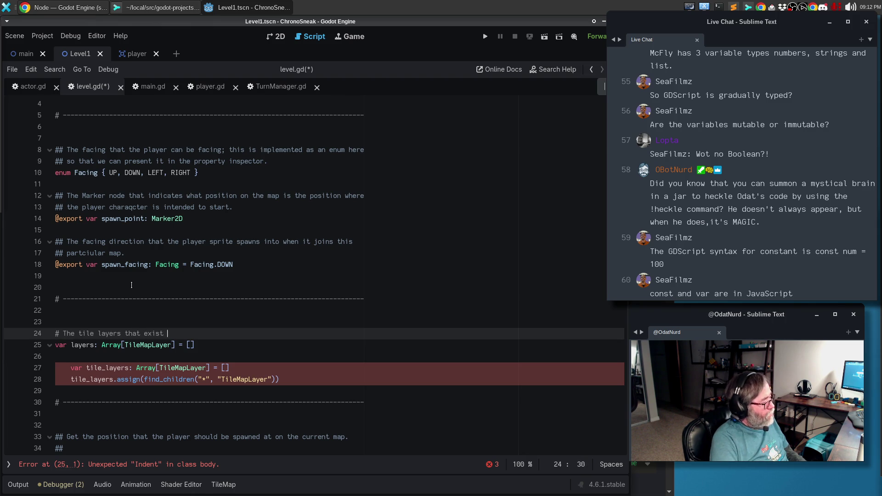
pyautogui.write('the')
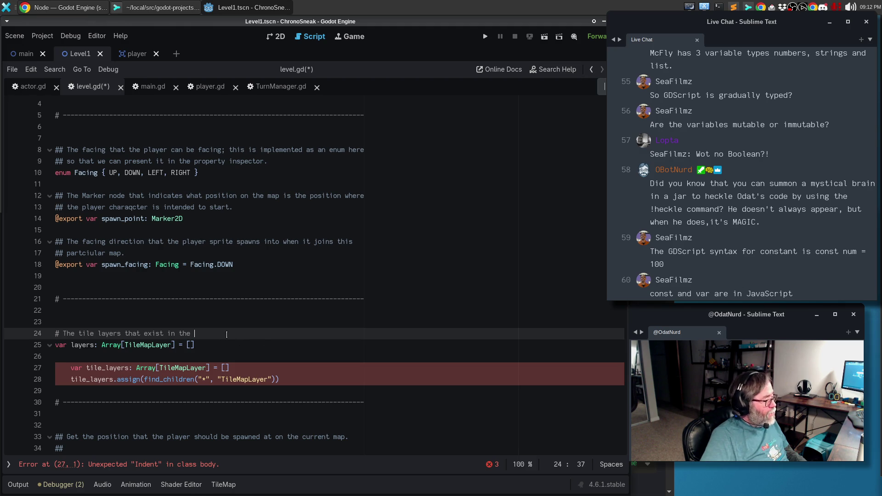
pyautogui.write('map a')
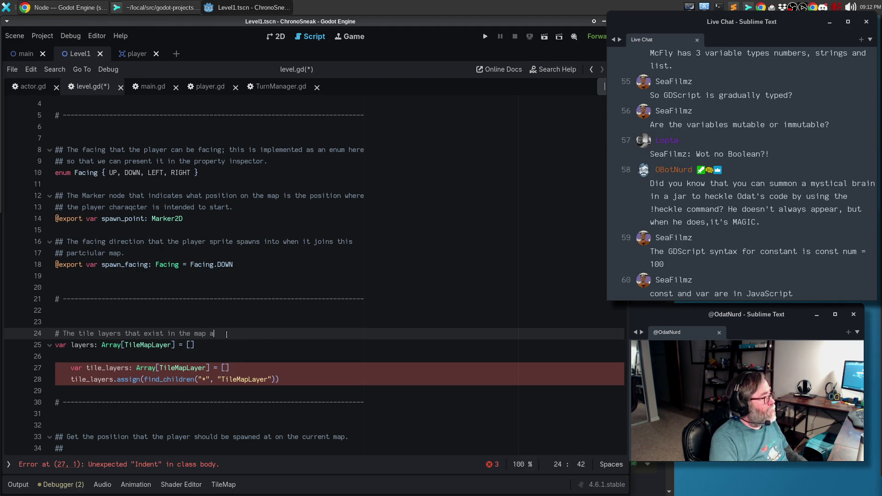
pyautogui.write('ttached to this le')
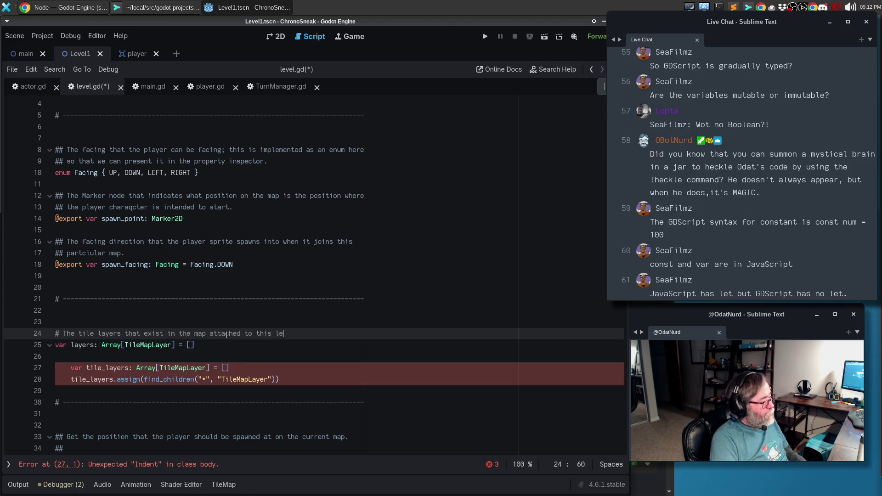
pyautogui.write('vel.')
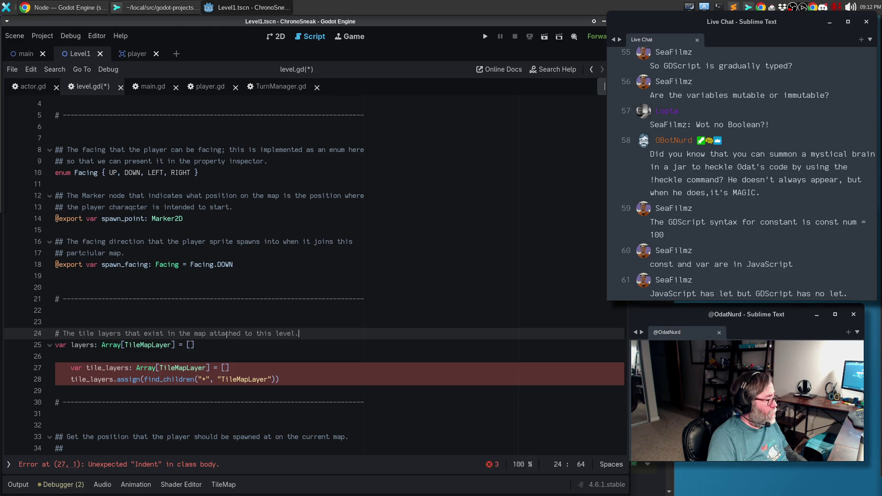
# - Scroll through the pasted tile_layers code and place the cursor inside it
pyautogui.press('Down')
pyautogui.press('Down')
pyautogui.press('Down')
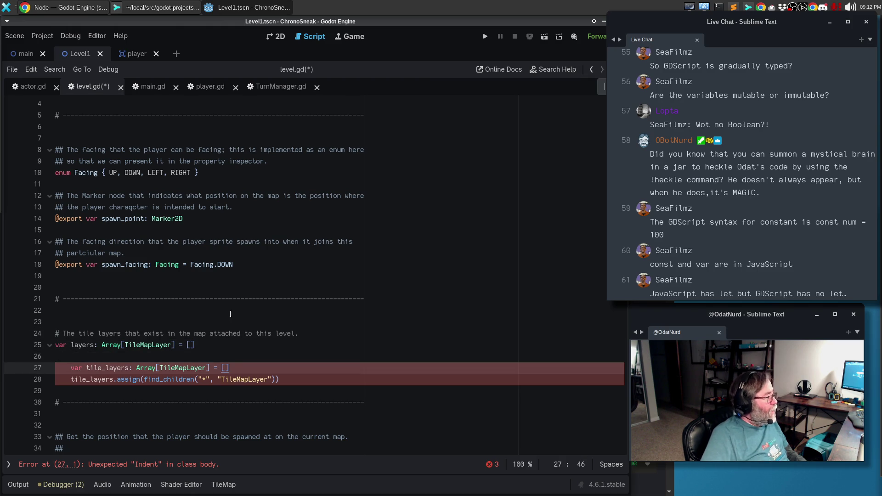
pyautogui.scroll(-7, 248, 286)
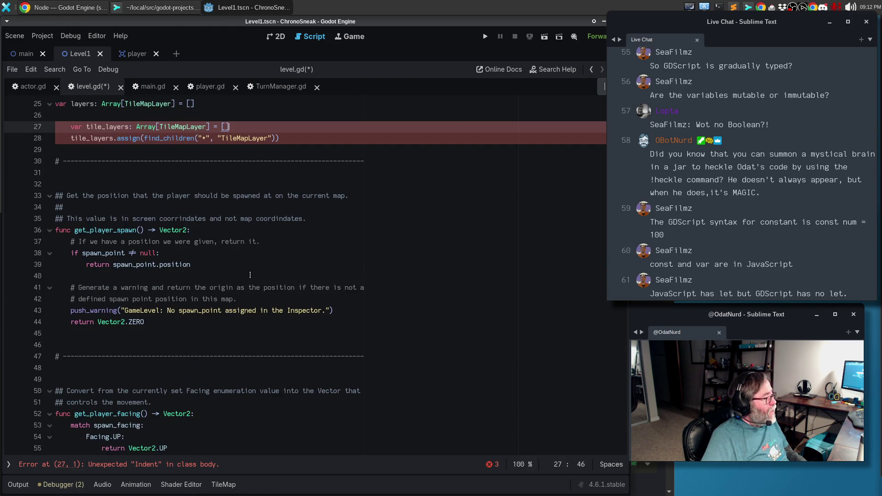
pyautogui.scroll(-6, 251, 274)
pyautogui.scroll(-2, 251, 272)
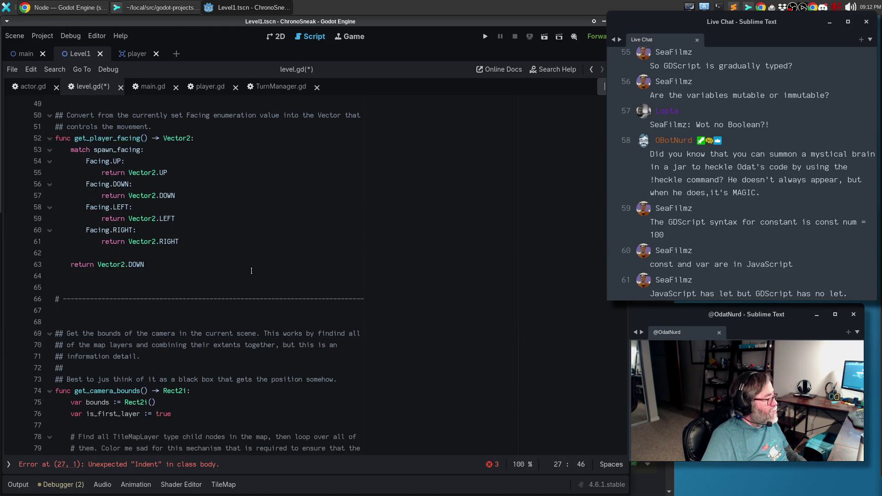
pyautogui.scroll(13, 252, 269)
pyautogui.scroll(3, 253, 268)
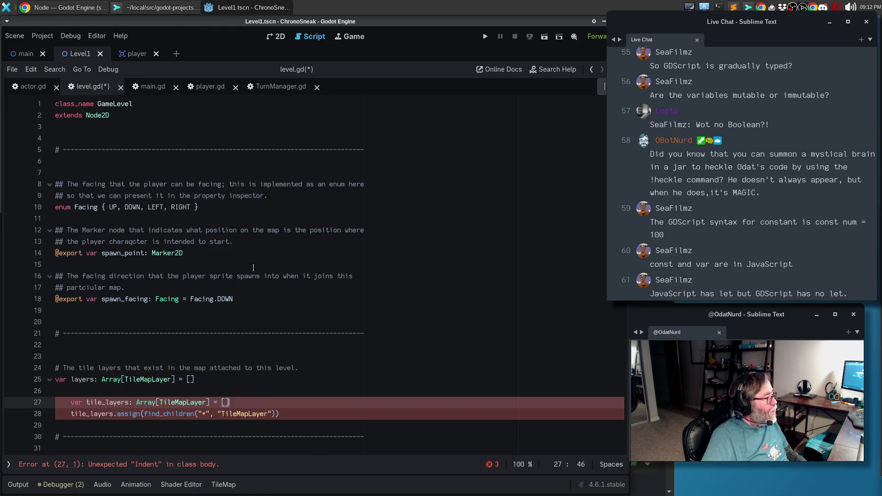
pyautogui.scroll(-4, 227, 266)
pyautogui.click(140, 295)
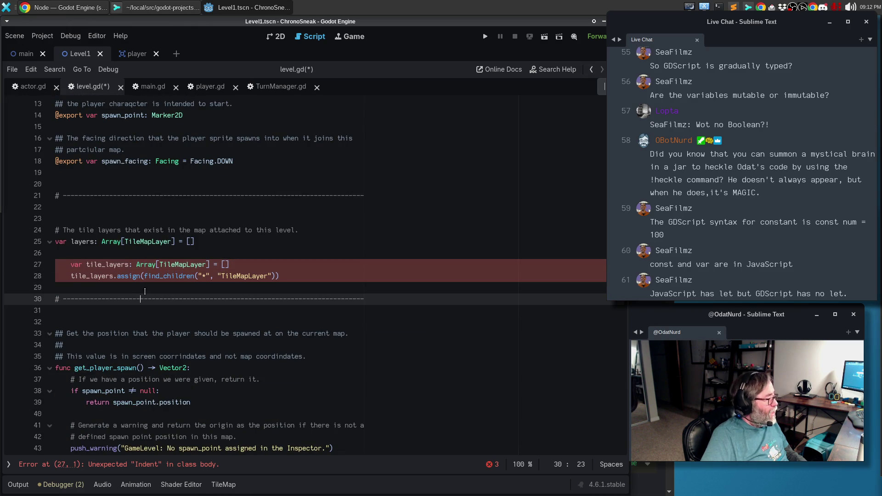
# - Insert a separator and a func _ready() header below the layers declaration
pyautogui.press('Up')
pyautogui.press('Up')
pyautogui.press('Up')
pyautogui.press('Up')
pyautogui.press('Down')
pyautogui.press('Down')
pyautogui.press('Down')
pyautogui.press('Up')
pyautogui.press('Up')
pyautogui.press('Up')
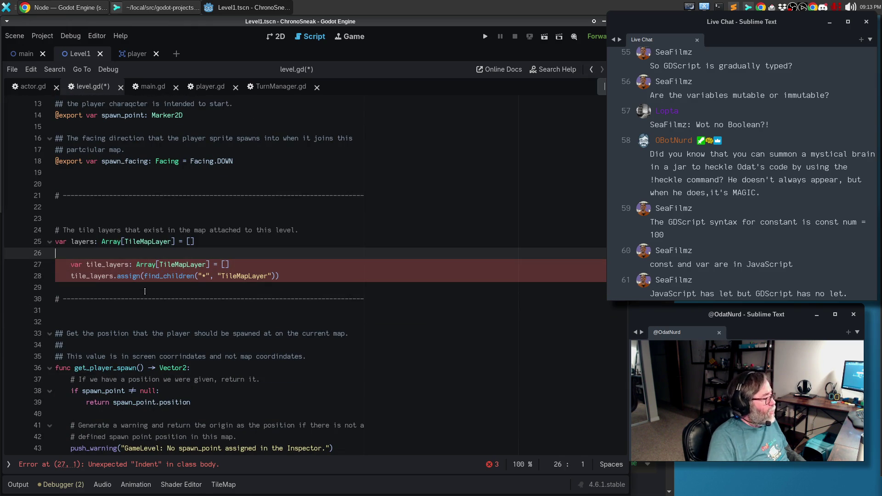
pyautogui.write('# ------------------------------------------------------------------------------')
pyautogui.press('Return')
pyautogui.press('Return')
pyautogui.press('Return')
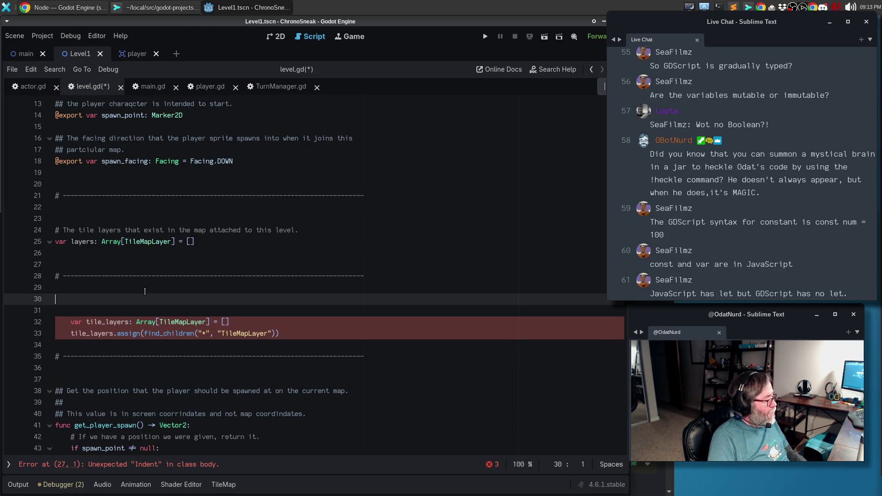
pyautogui.write('func _read')
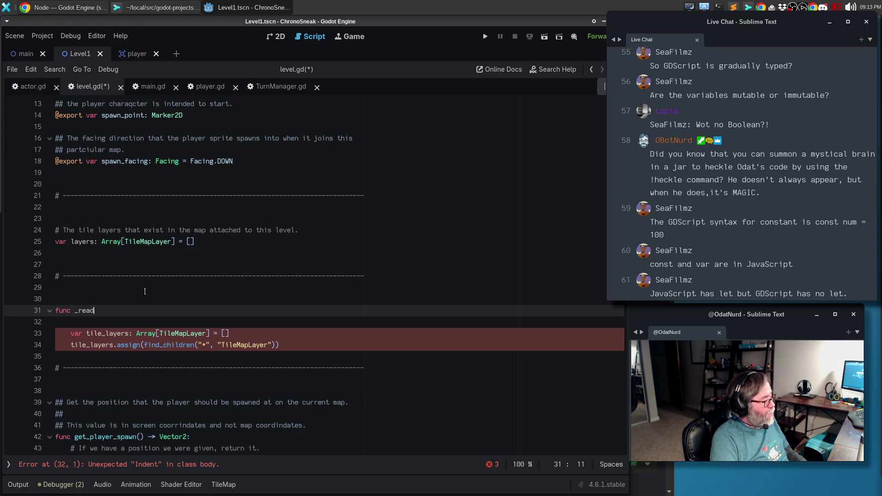
pyautogui.press('Escape')
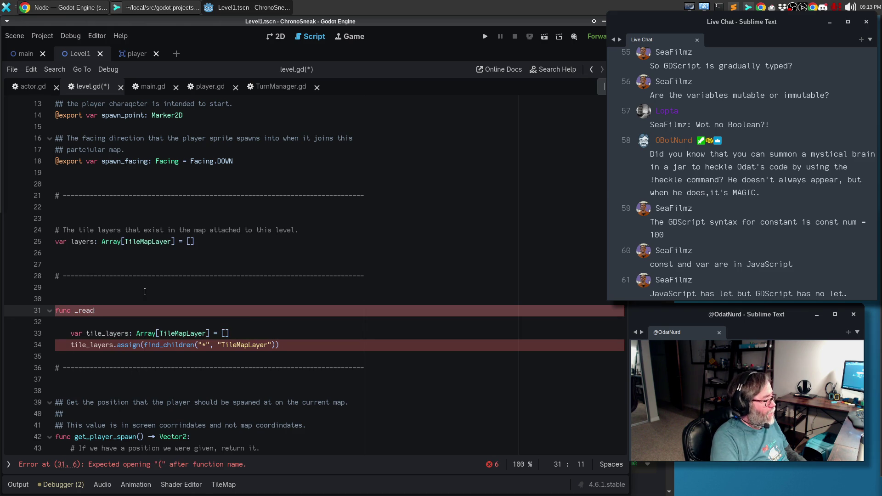
pyautogui.press('Return')
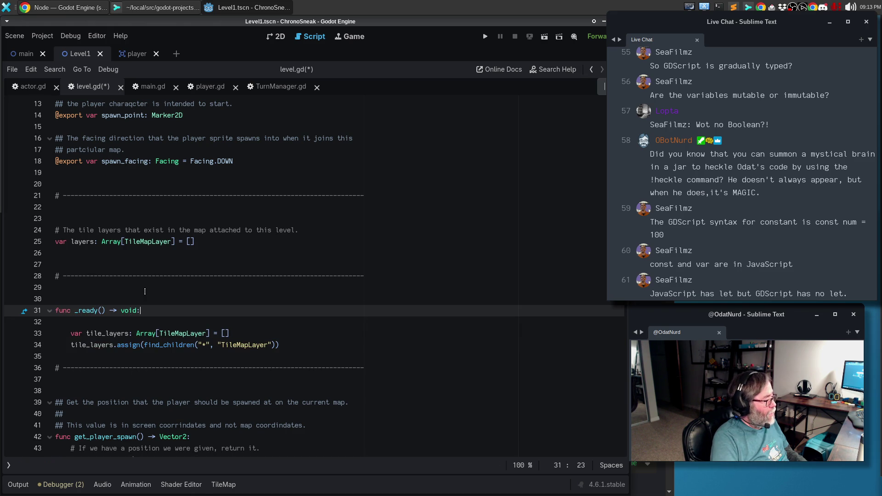
# - Reference the layers property and begin a comment saying this finds all tile map layers
pyautogui.press('Return')
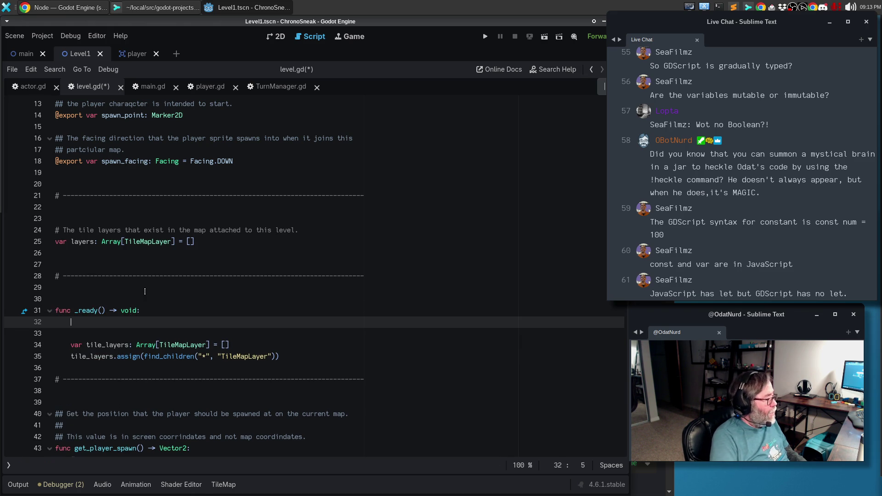
pyautogui.write('layers')
pyautogui.press('Escape')
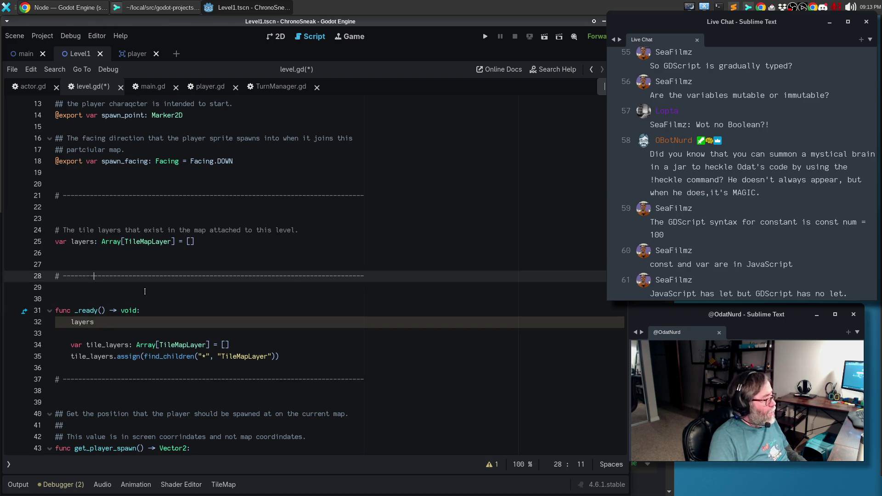
pyautogui.write('ee, this')
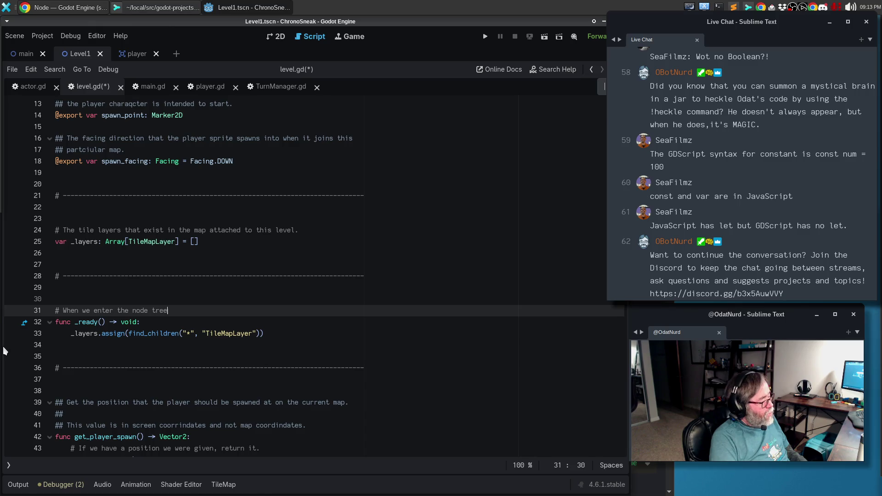
pyautogui.write(' finds all of')
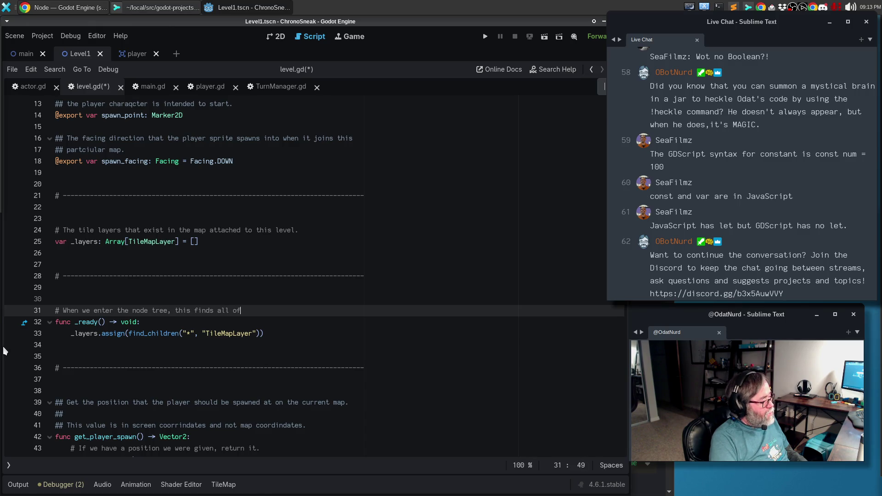
pyautogui.write(' the tile map layers that exist')
# - Extend the _ready comment: it assigns the level's layers to our property, requiring an empty initial array
pyautogui.press('Return')
pyautogui.write('# wit')
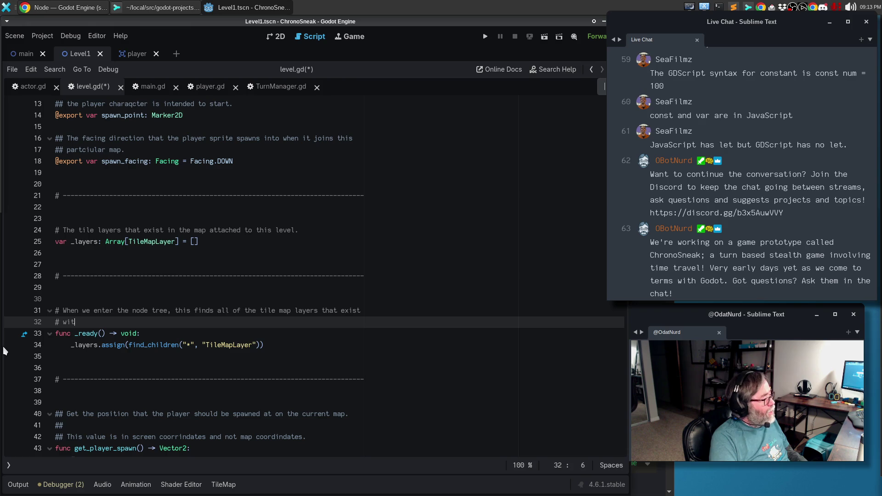
pyautogui.write('hin the level an')
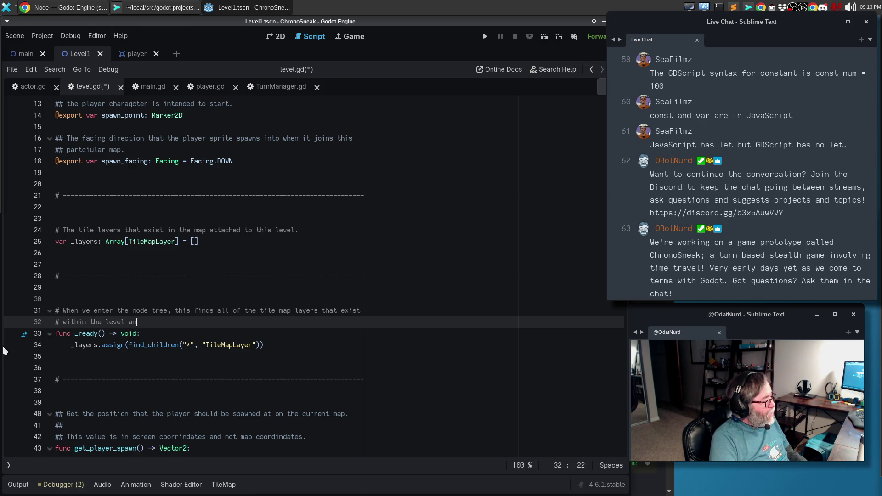
pyautogui.write('d assi')
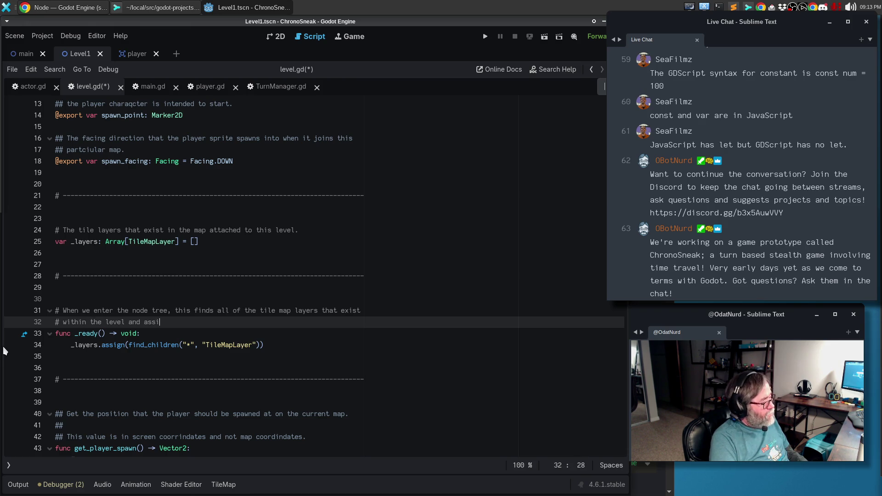
pyautogui.write('gns them to our property.')
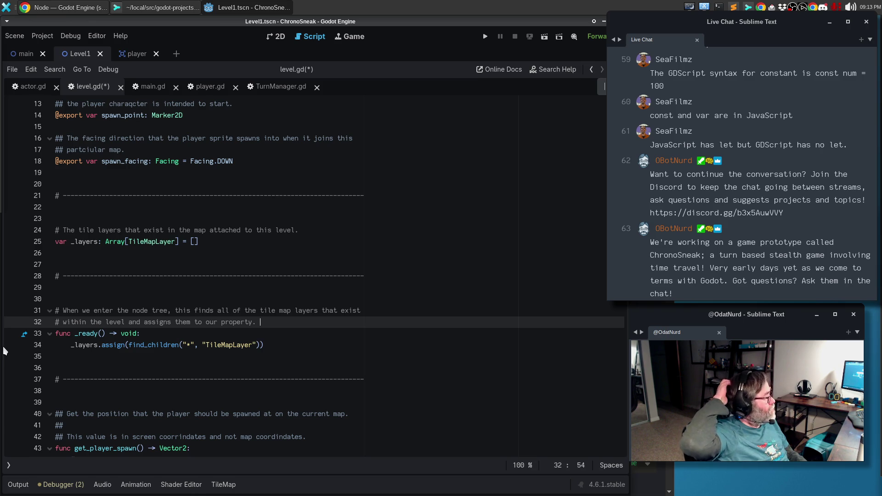
pyautogui.press('Return')
pyautogui.write('# \\')
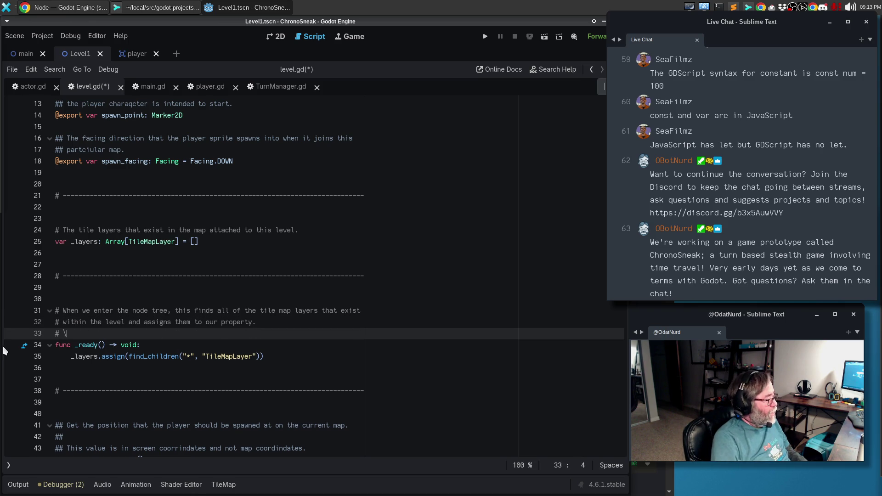
pyautogui.press('BackSpace')
pyautogui.press('Return')
pyautogui.write('# ')
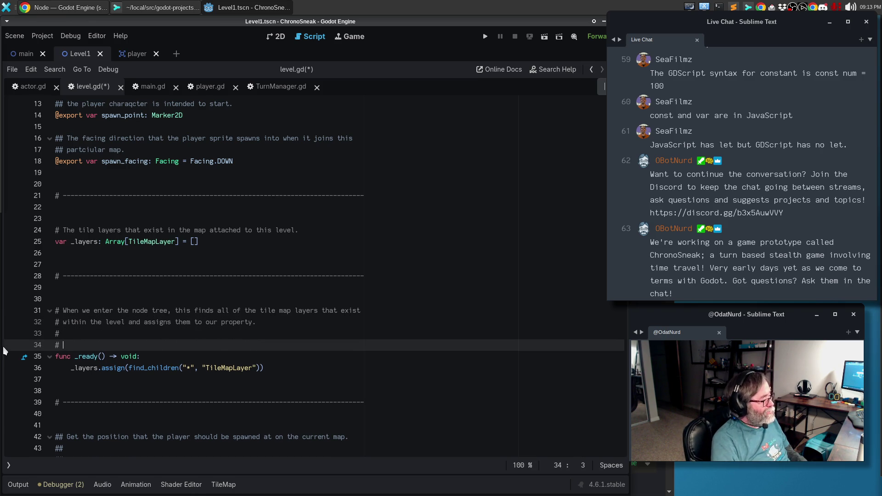
pyautogui.write('This ')
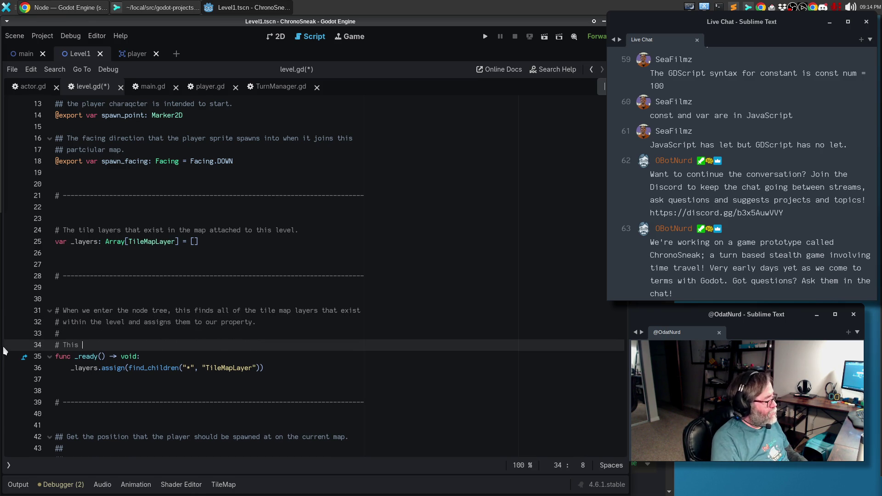
pyautogui.write('requ')
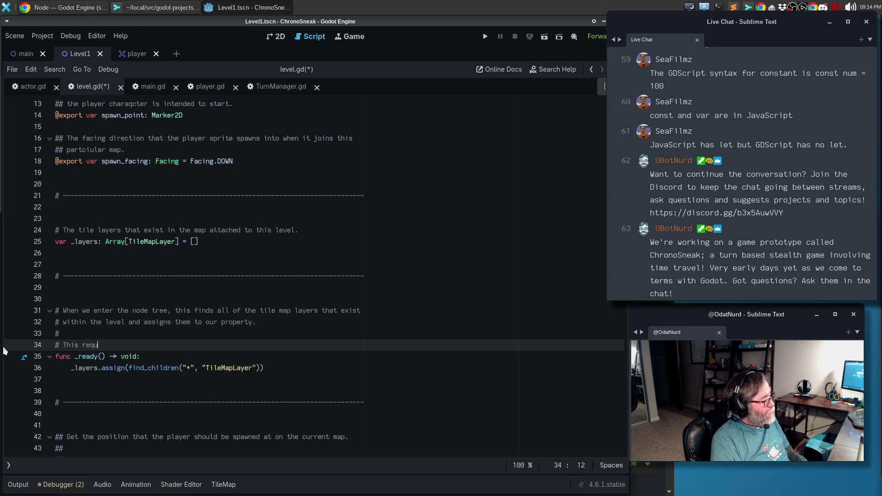
pyautogui.write('ires the initial a')
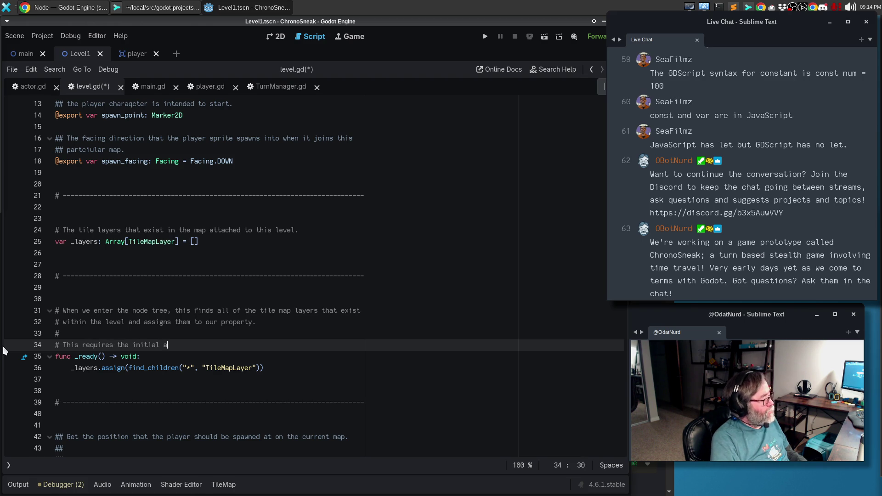
pyautogui.write('rray to be emptyu so that')
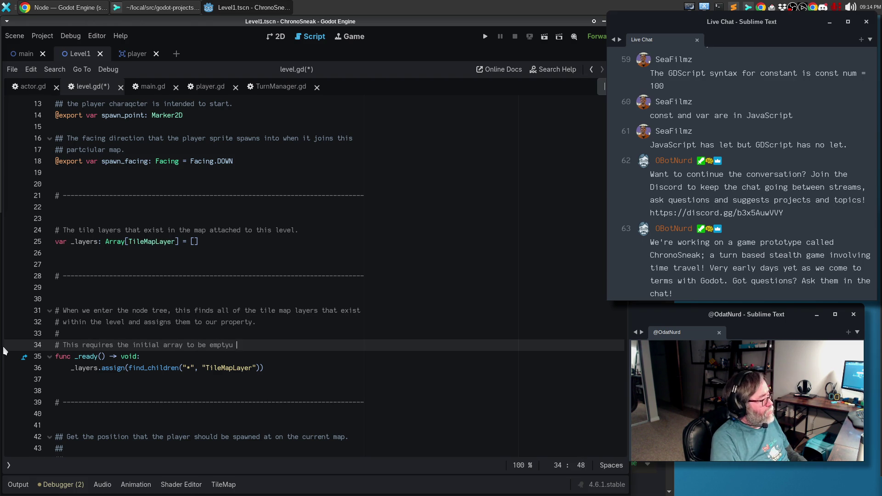
pyautogui.press('BackSpace')
pyautogui.press('BackSpace')
pyautogui.press('BackSpace')
pyautogui.write('so that we ')
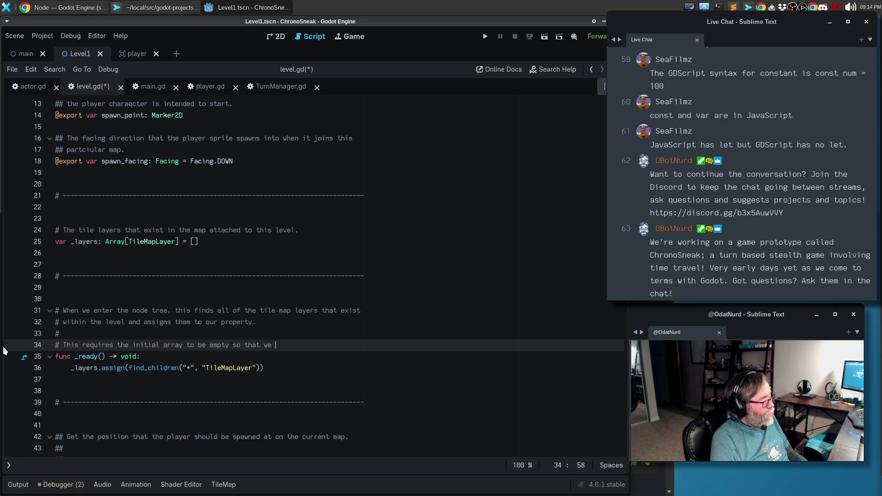
pyautogui.write('can assign the value ')
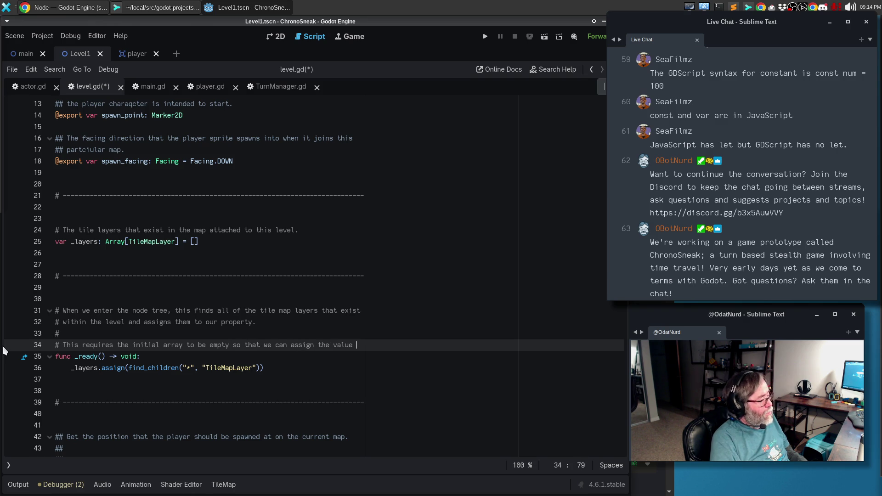
pyautogui.write('of')
# - Finish the comment explaining assign() is the only way to keep the variable properly typed, and save
pyautogui.press('Return')
pyautogui.write('# another ')
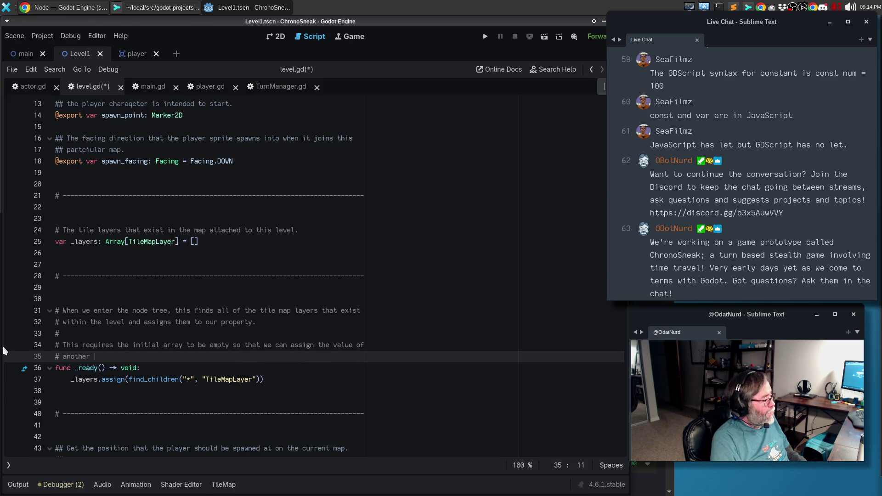
pyautogui.write('array to it, b')
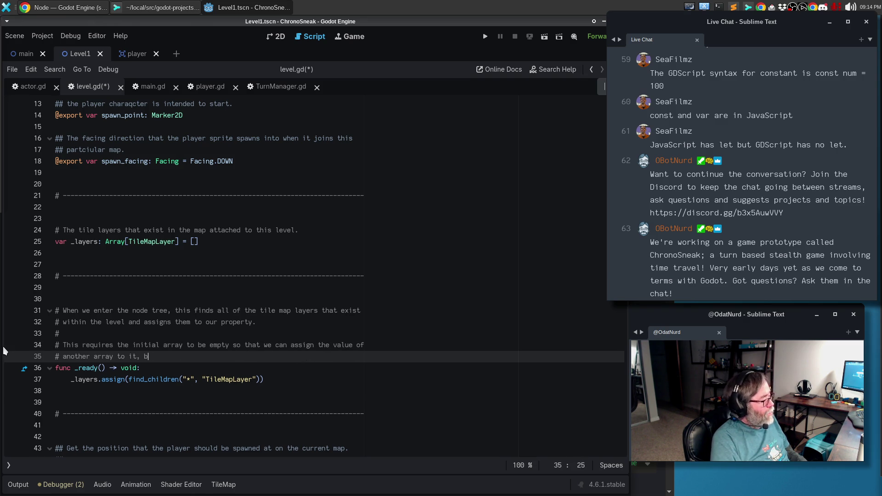
pyautogui.write('ecause this seems to')
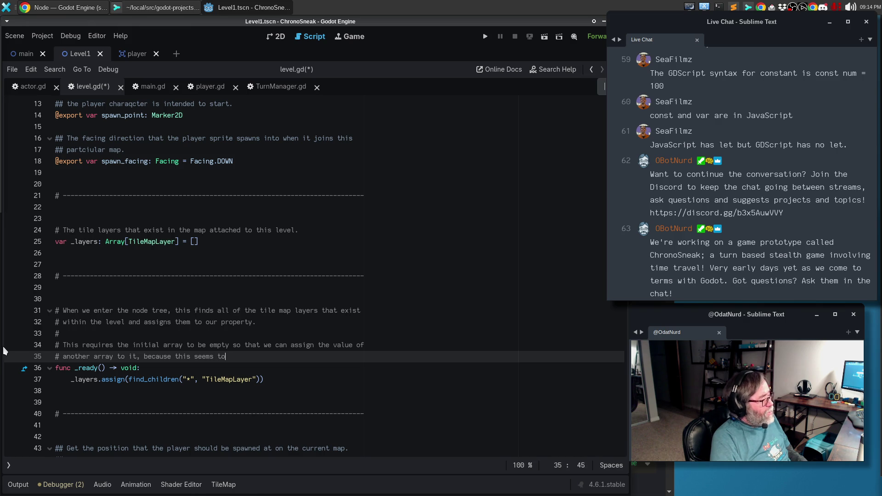
pyautogui.write(' be the only way to get ')
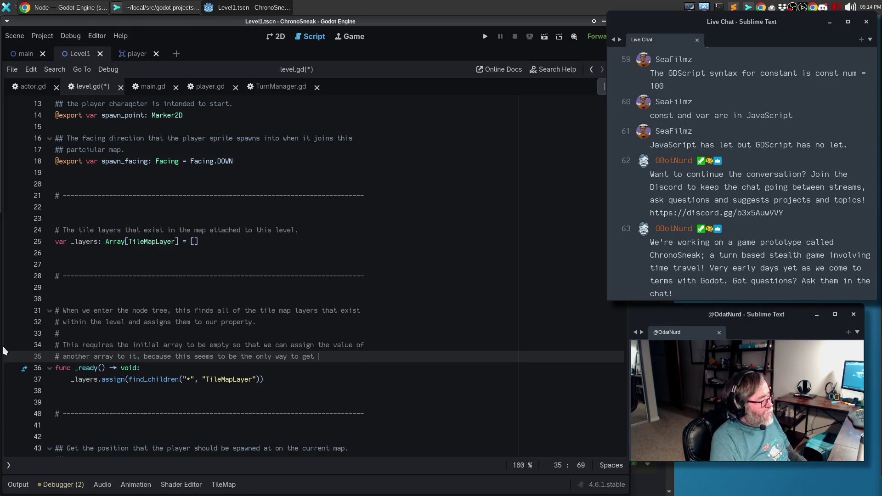
pyautogui.write('the variable')
pyautogui.press('Return')
pyautogui.write('# to be')
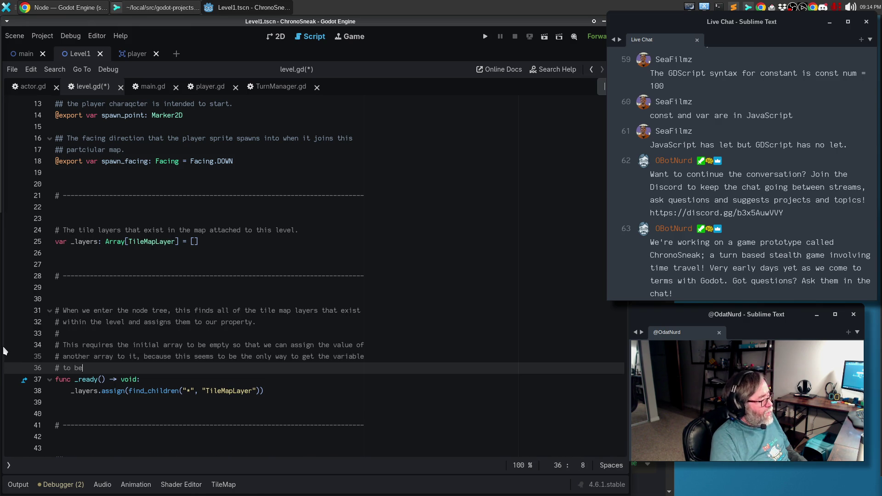
pyautogui.write(' propertly')
pyautogui.press('BackSpace')
pyautogui.press('BackSpace')
pyautogui.press('BackSpace')
pyautogui.write('ly type')
pyautogui.hotkey('ctrl', 's')
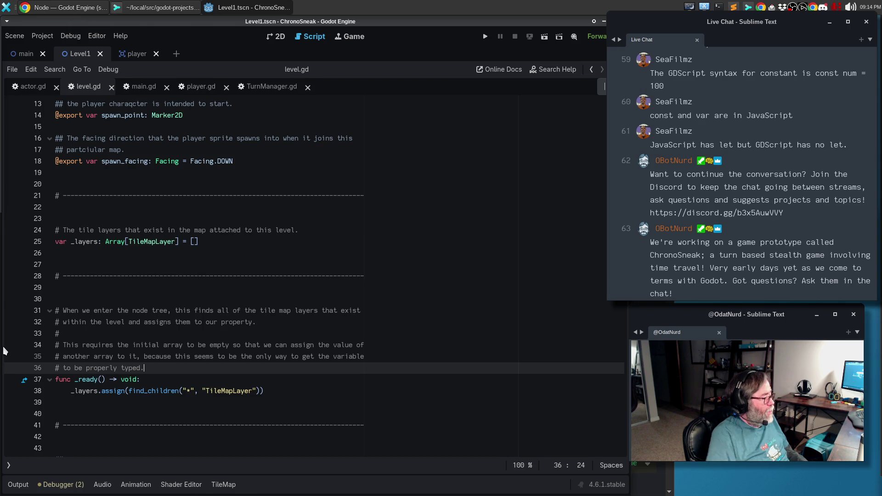
pyautogui.scroll(-5, 200, 315)
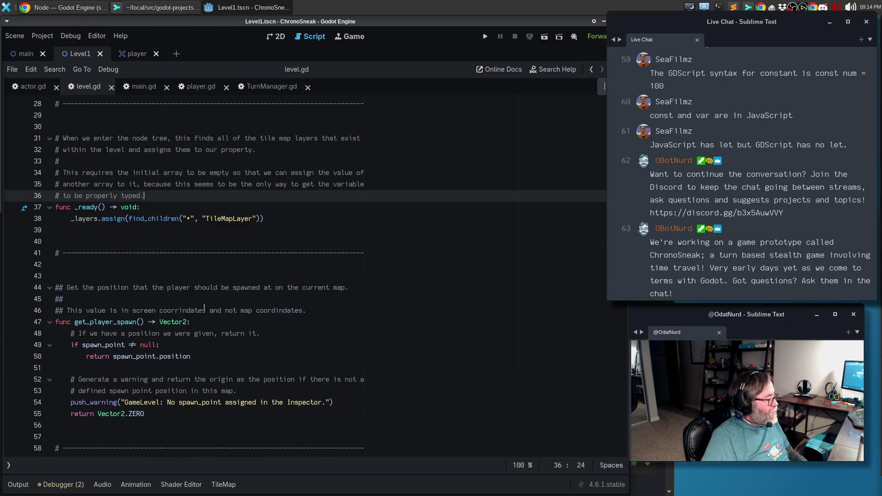
# - Delete the redundant tile_layers lookup in get_camera_bounds and loop over _layers instead
pyautogui.scroll(-14, 204, 308)
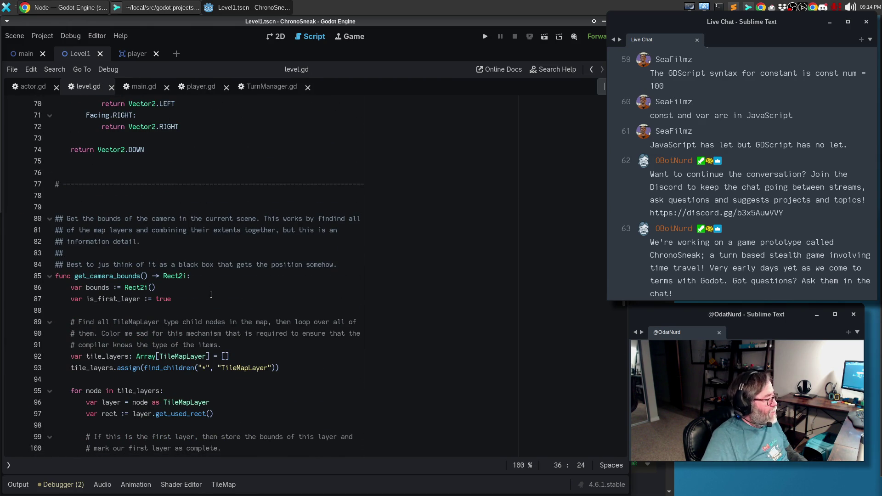
pyautogui.click(233, 336)
pyautogui.moveTo(289, 374)
pyautogui.mouseDown()
pyautogui.moveTo(69, 357)
pyautogui.moveTo(46, 334)
pyautogui.moveTo(1, 320)
pyautogui.mouseUp()
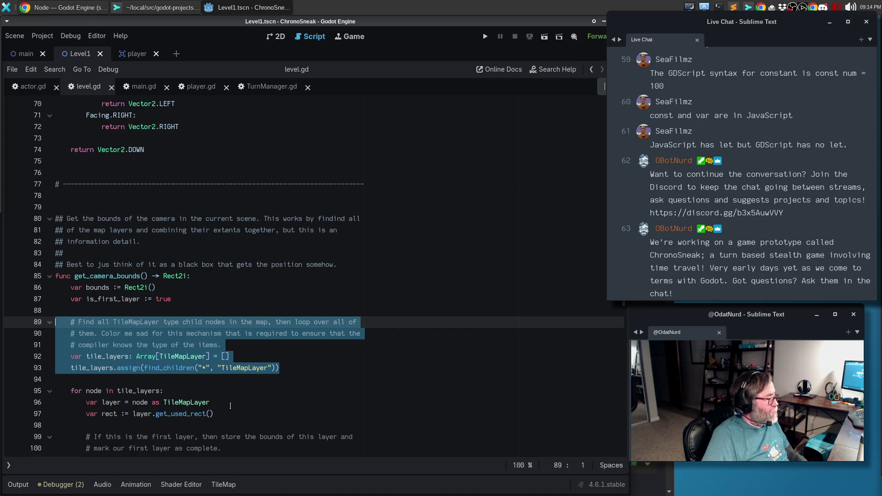
pyautogui.press('BackSpace')
pyautogui.press('BackSpace')
pyautogui.press('BackSpace')
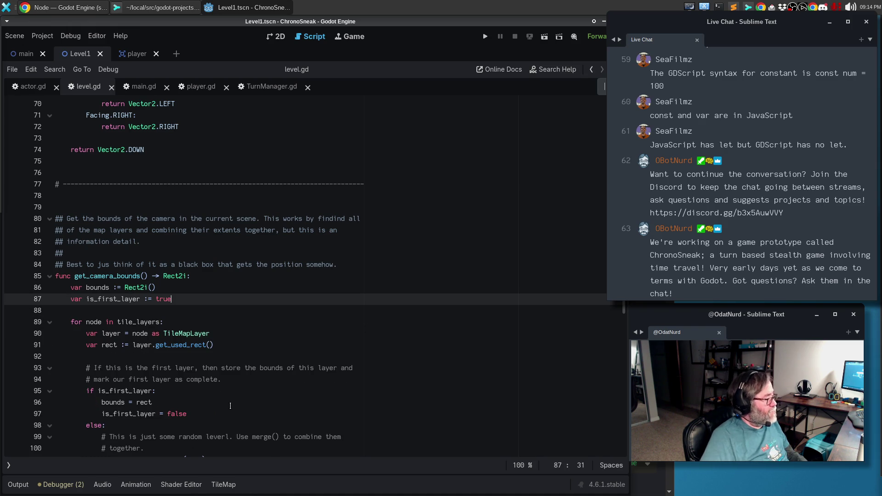
pyautogui.click(133, 322)
pyautogui.doubleClick(133, 322)
pyautogui.write('_layers')
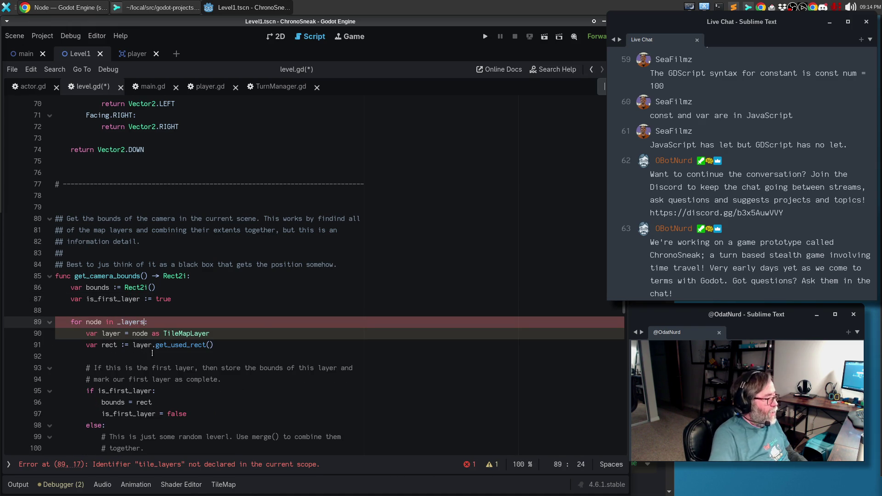
pyautogui.click(156, 311)
# - In get_tile_size, remove the local tile_layers lookup and use _layers.size() and _layers[0] instead
pyautogui.scroll(-6, 285, 299)
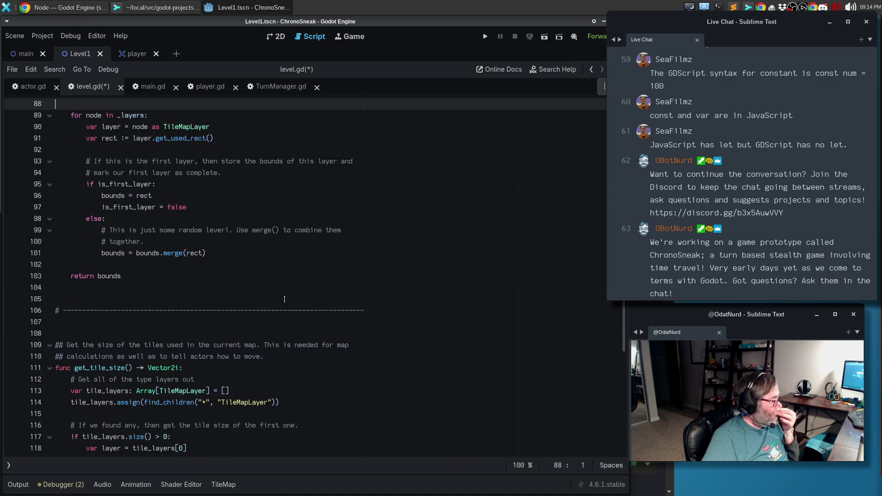
pyautogui.scroll(-2, 284, 299)
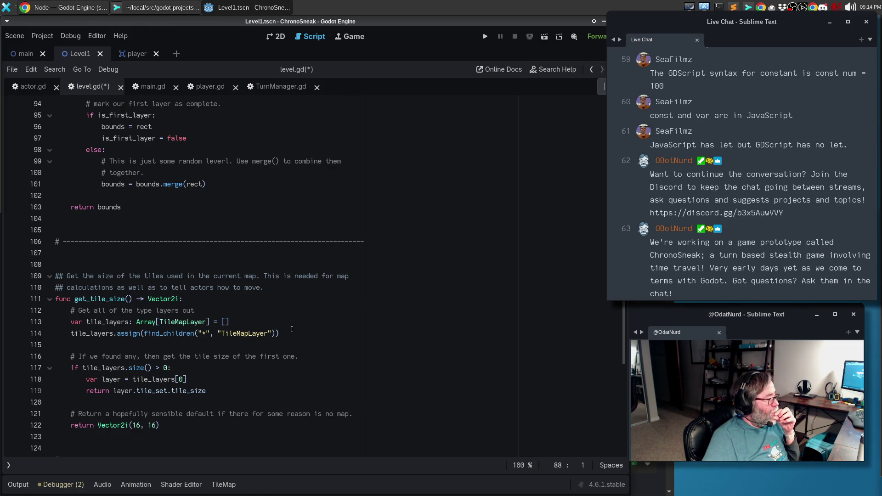
pyautogui.moveTo(293, 335); pyautogui.dragTo(1, 308)
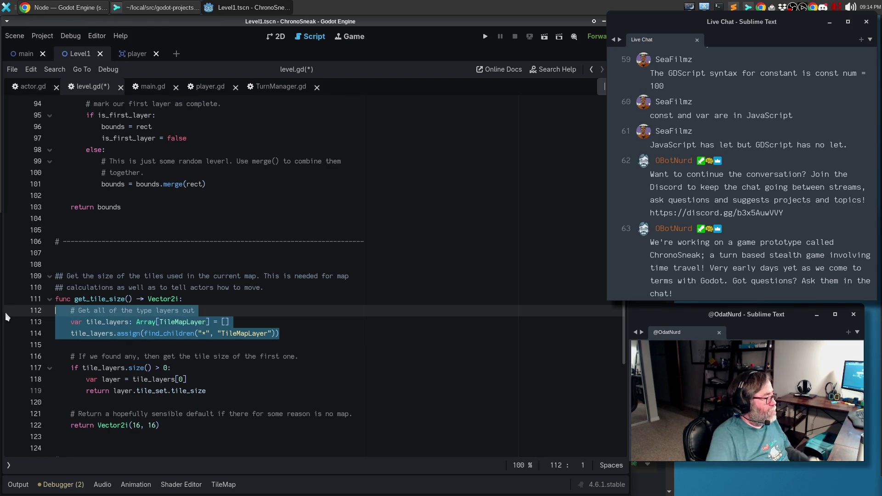
pyautogui.press('BackSpace')
pyautogui.press('Down')
pyautogui.press('BackSpace')
pyautogui.press('BackSpace')
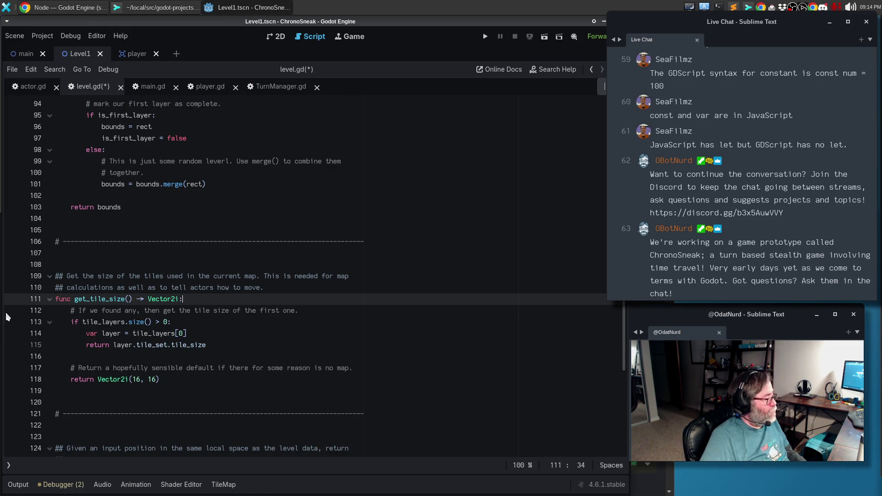
pyautogui.doubleClick(106, 324)
pyautogui.write('_layers')
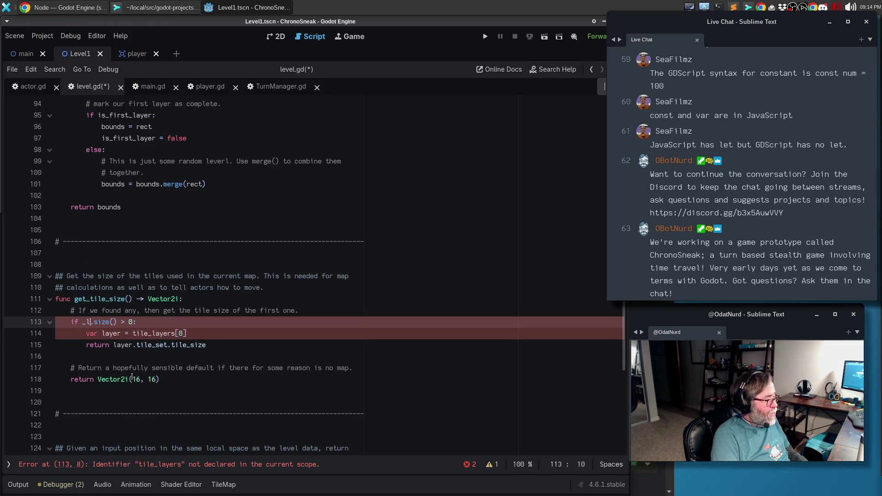
pyautogui.press('Escape')
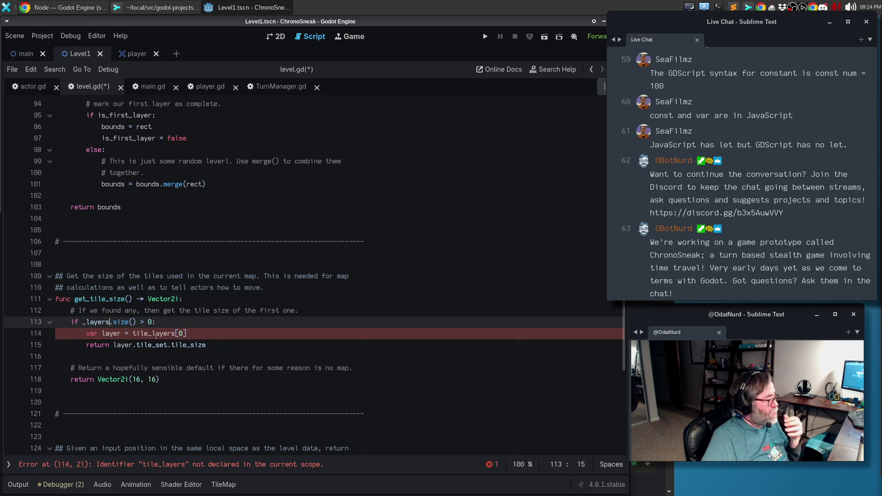
pyautogui.doubleClick(154, 333)
pyautogui.write('_layers')
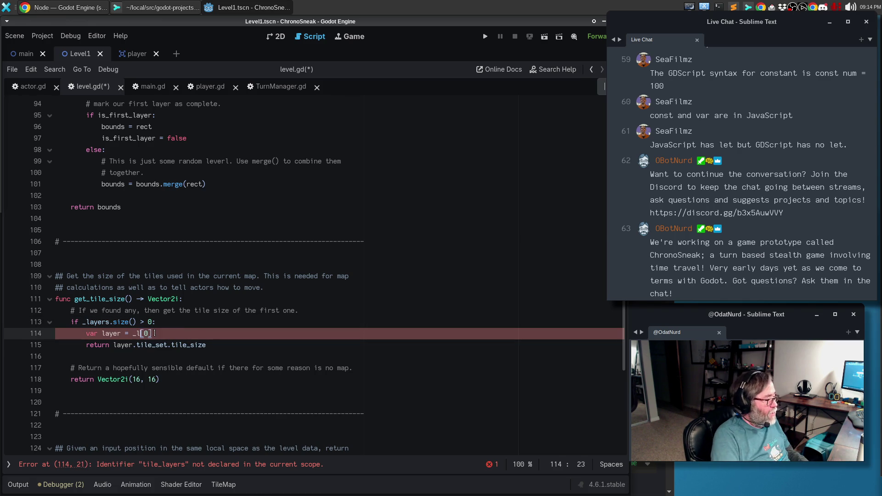
pyautogui.click(184, 335)
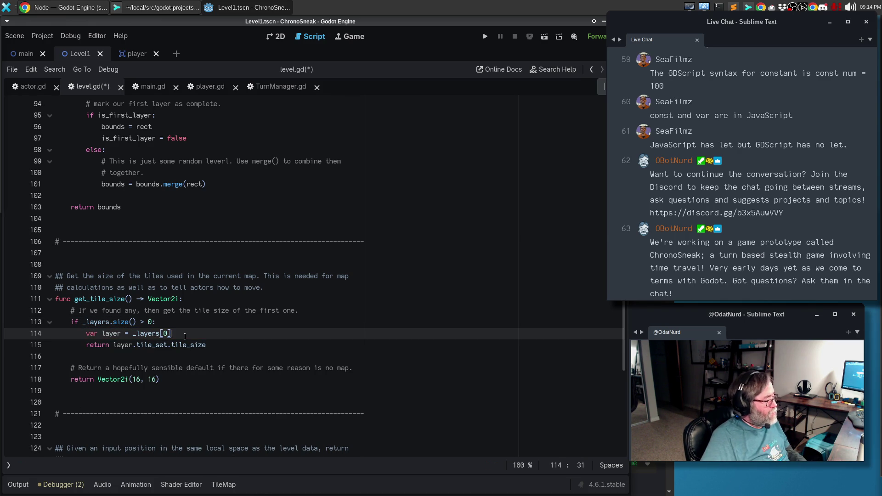
pyautogui.scroll(-4, 235, 354)
pyautogui.click(174, 345)
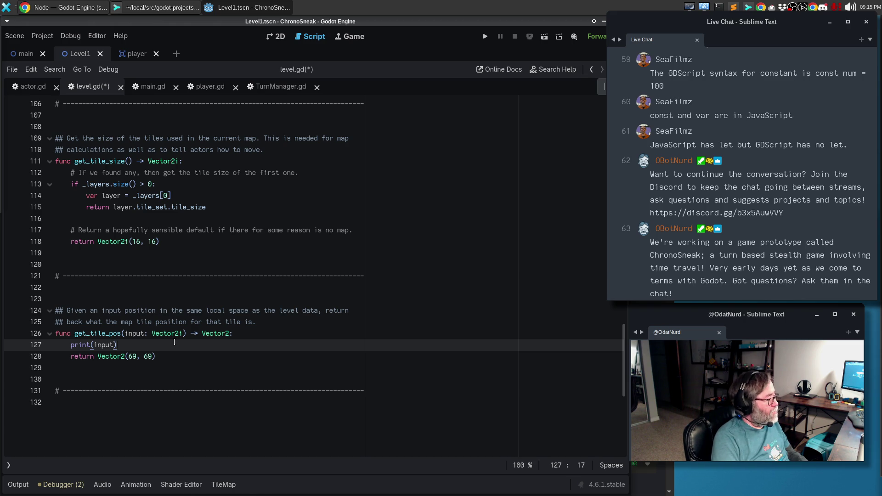
# - In get_tile_pos, add var layer = _layers[0] and return layer.local_to_map(input)
pyautogui.press('Return')
pyautogui.write('var layer')
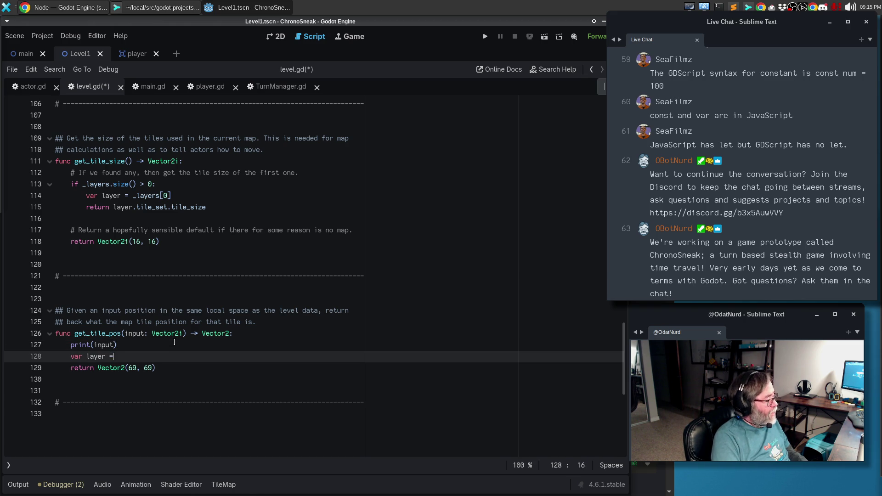
pyautogui.write(' = ')
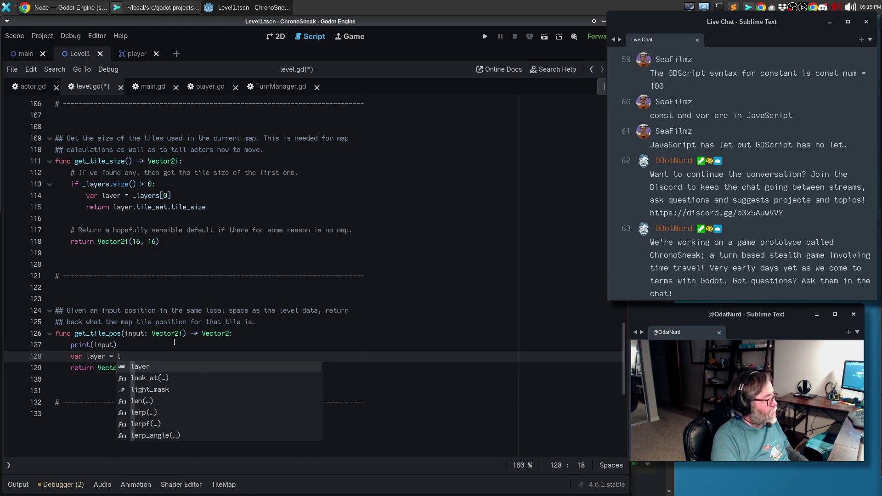
pyautogui.write('_layers[0')
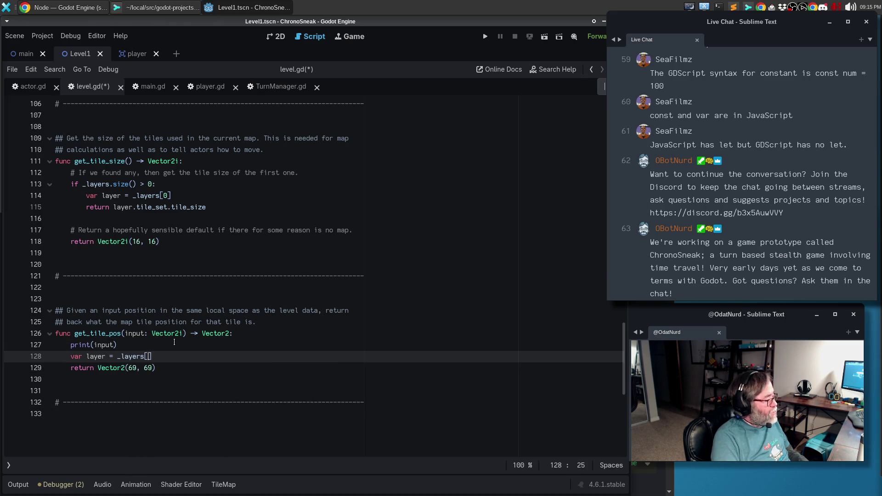
pyautogui.write(']')
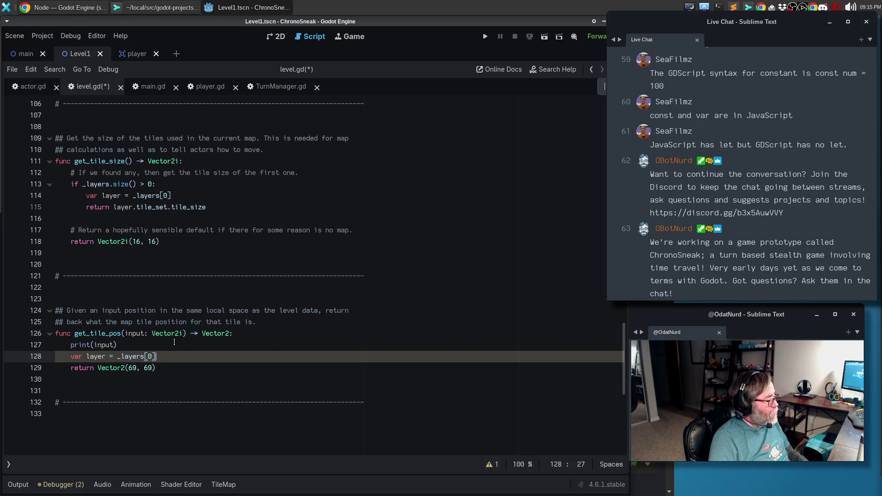
pyautogui.press('Return')
pyautogui.write('et')
pyautogui.write('urn layer.get')
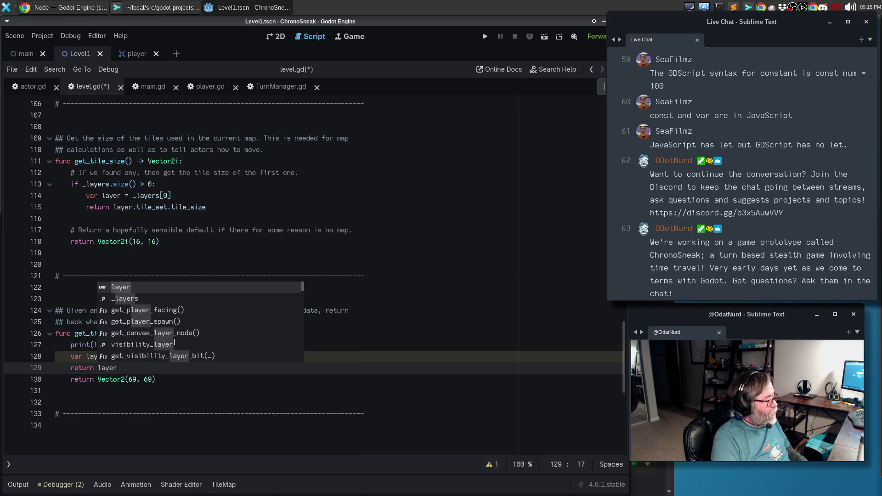
pyautogui.press('BackSpace')
pyautogui.press('BackSpace')
pyautogui.press('BackSpace')
pyautogui.write('loc')
pyautogui.press('Return')
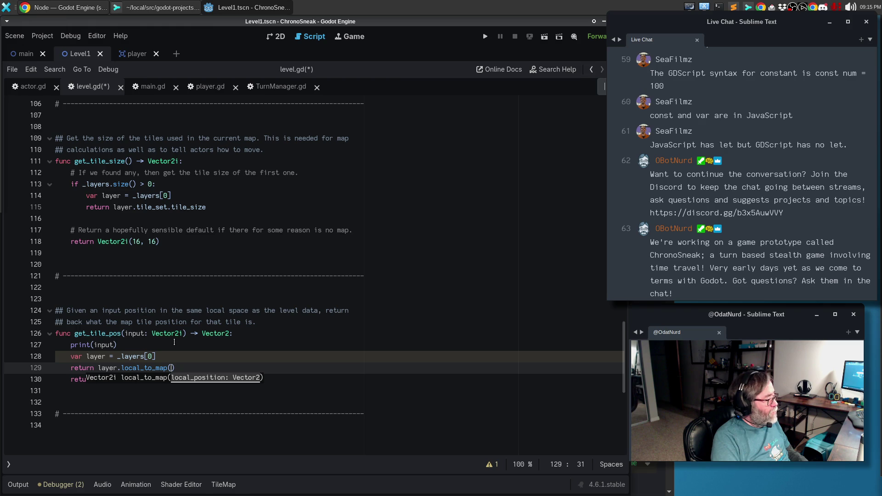
pyautogui.write('input)')
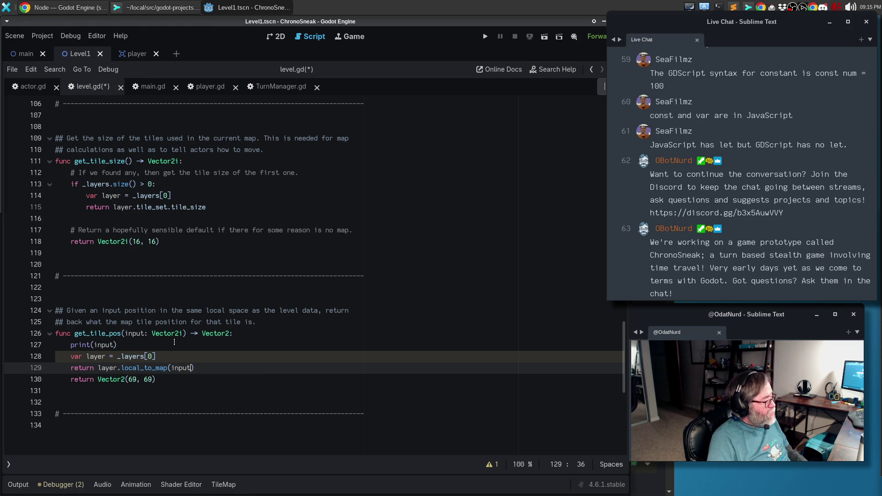
# - Delete the Vector2(69, 69) placeholder return, save level.gd and run the game
pyautogui.press('Down')
pyautogui.hotkey('ctrl', 'shift', 'k')
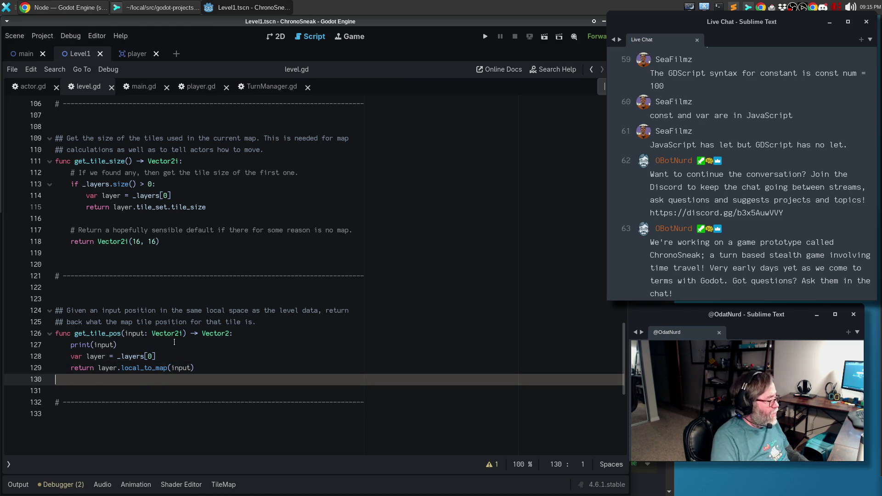
pyautogui.hotkey('ctrl', 's')
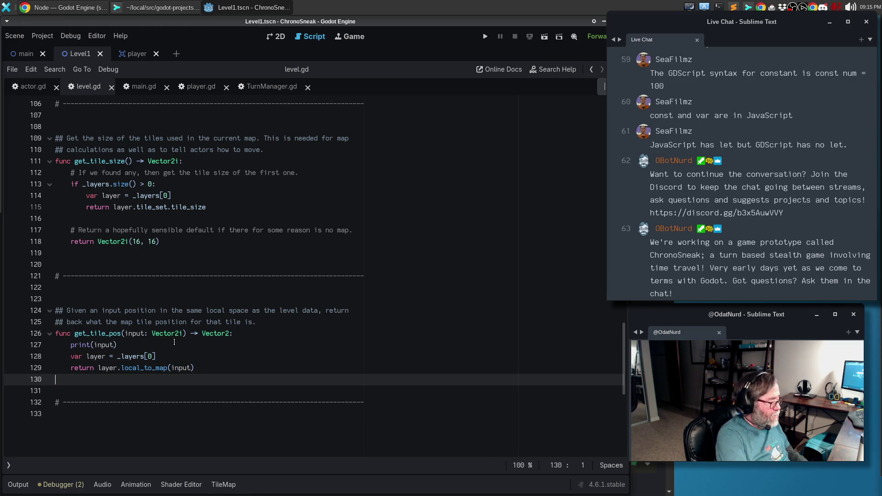
pyautogui.press('F5')
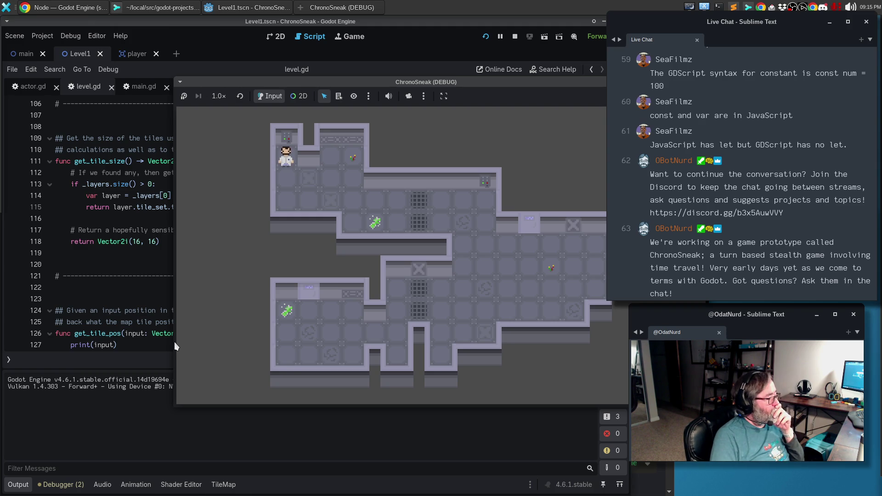
# - Walk the player down, up, left and right, confirm tiles log as (-1.0, 1.0), then stop the game
pyautogui.press('Down')
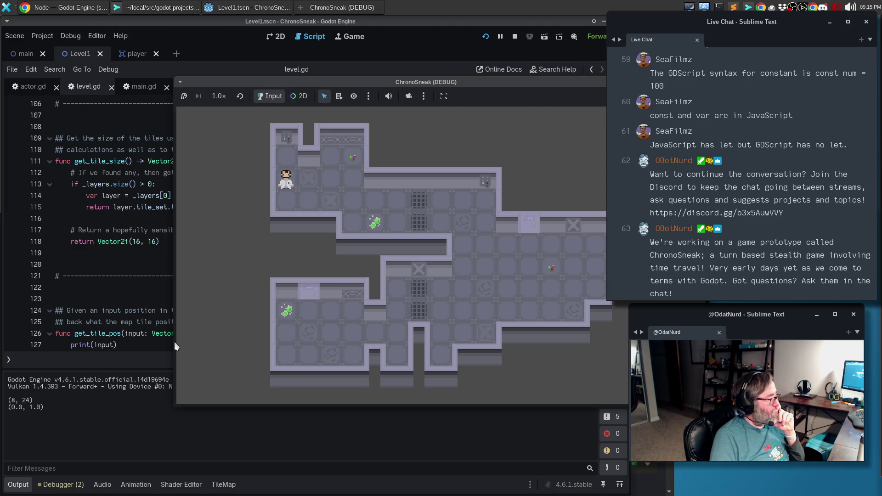
pyautogui.press('Down')
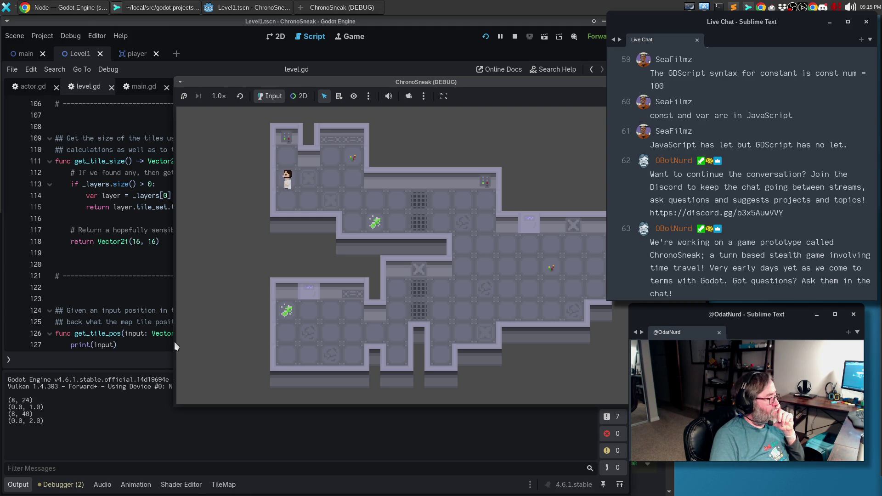
pyautogui.press('Up')
pyautogui.press('Up')
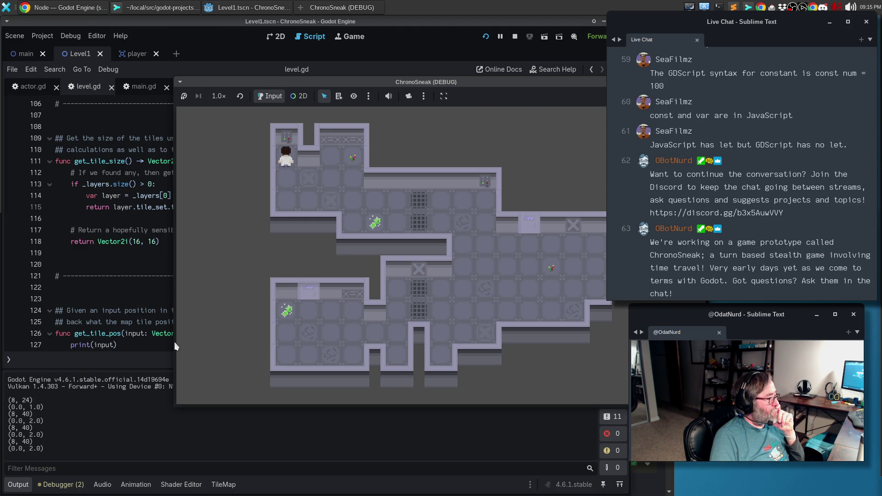
pyautogui.press('Left')
pyautogui.press('Up')
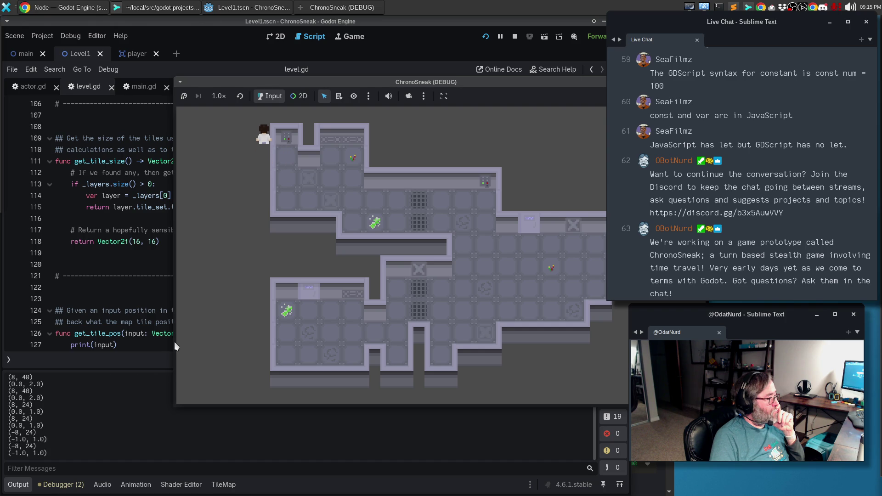
pyautogui.press('Up')
pyautogui.press('Up')
pyautogui.press('Up')
pyautogui.press('Right')
pyautogui.press('Up')
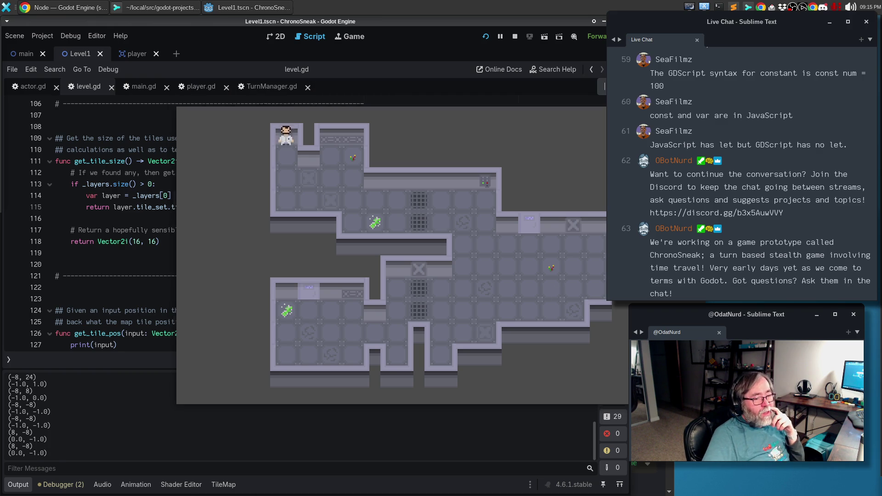
pyautogui.press('F8')
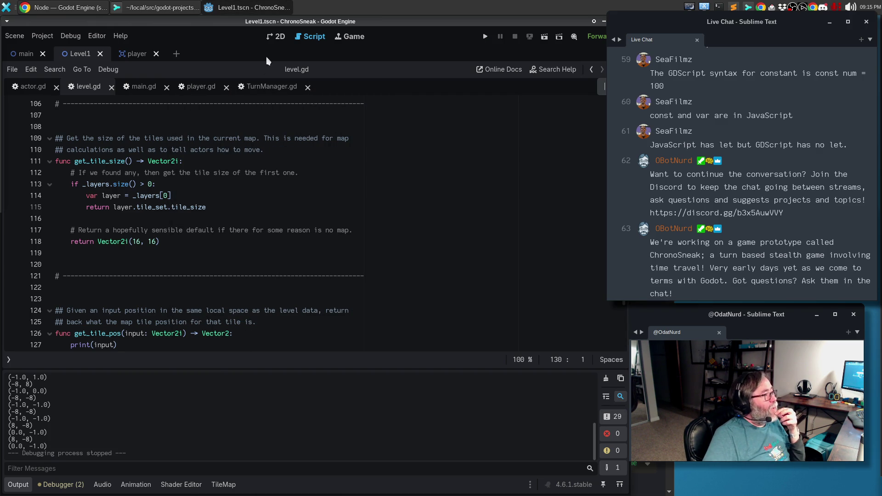
pyautogui.click(278, 36)
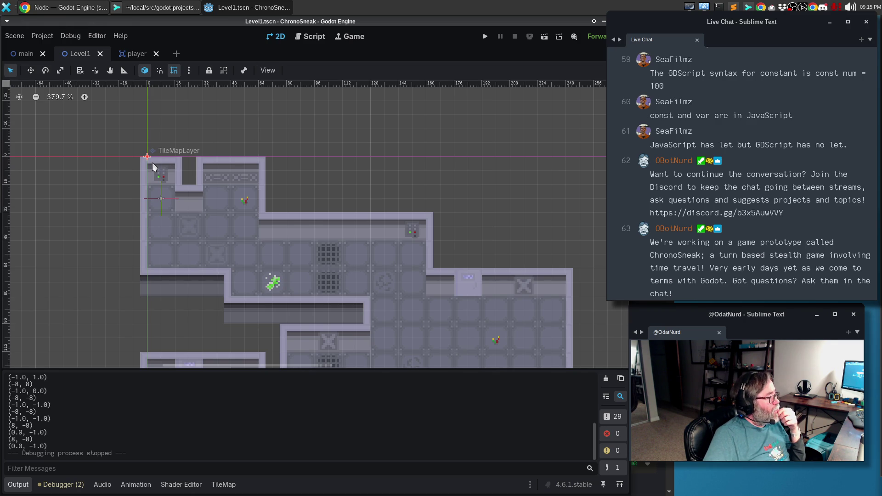
# - Zoom out and pan the Level1 map, then zoom in on the top-left room's wall tiles
pyautogui.scroll(-3, 72, 229)
pyautogui.moveTo(66, 294)
pyautogui.mouseDown()
pyautogui.moveTo(130, 169)
pyautogui.moveTo(124, 209)
pyautogui.moveTo(94, 238)
pyautogui.moveTo(94, 223)
pyautogui.mouseUp()
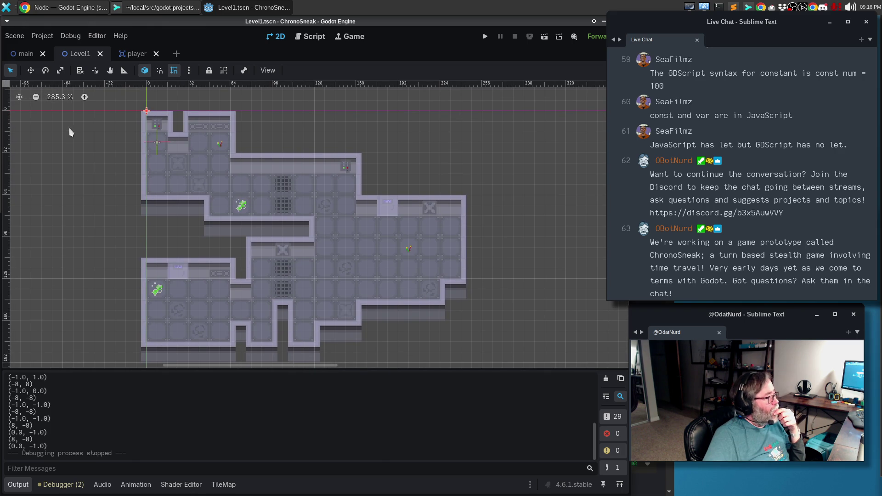
pyautogui.scroll(4, 78, 185)
pyautogui.scroll(10, 133, 166)
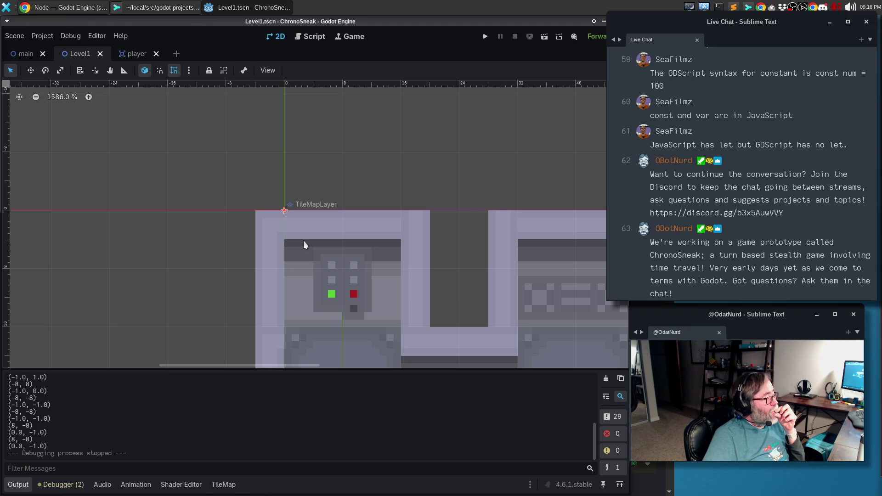
pyautogui.press('F5')
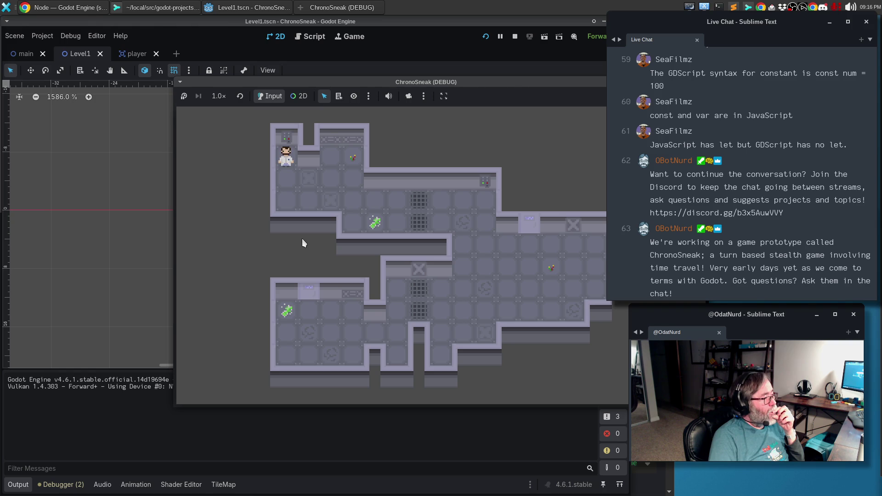
# - Walk the player up twice into the top wall, move the game window aside, and end the run
pyautogui.press('Up')
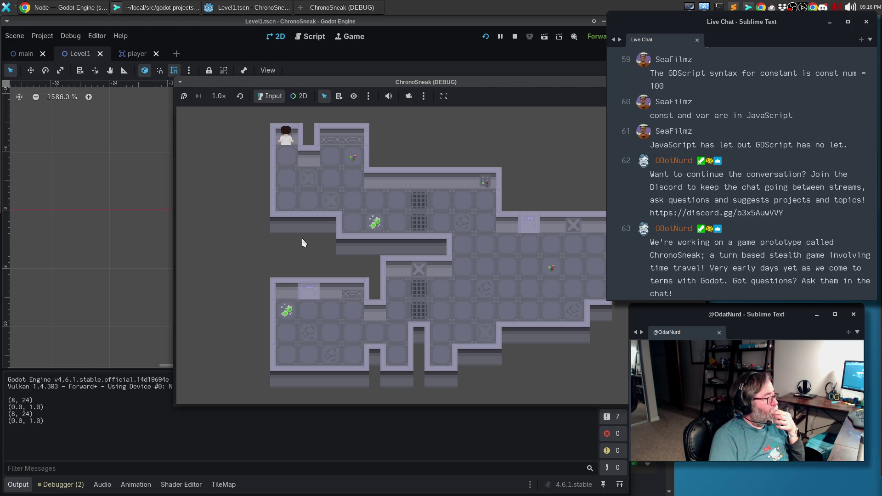
pyautogui.press('Up')
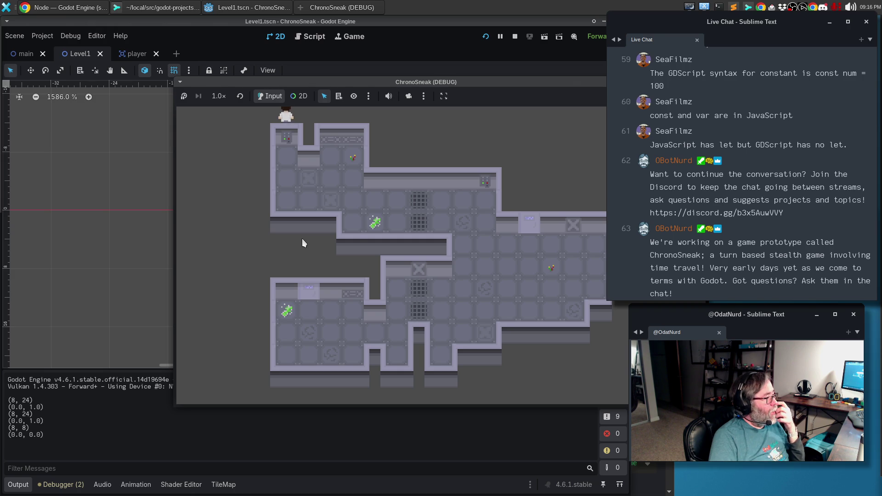
pyautogui.moveTo(238, 79)
pyautogui.mouseDown()
pyautogui.moveTo(516, 124)
pyautogui.moveTo(550, 102)
pyautogui.moveTo(436, 100)
pyautogui.mouseUp()
pyautogui.press('Escape')
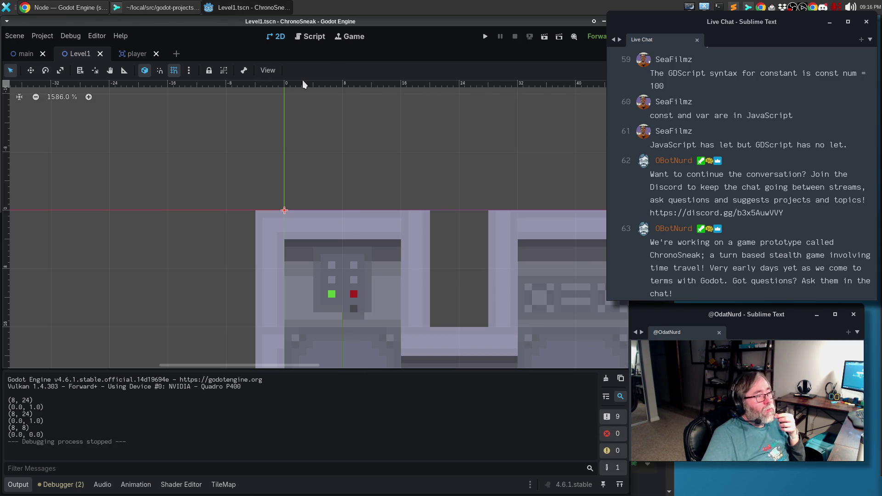
# - Run ChronoSneak again from the game view, reposition its window, then stop the debug run
pyautogui.click(348, 38)
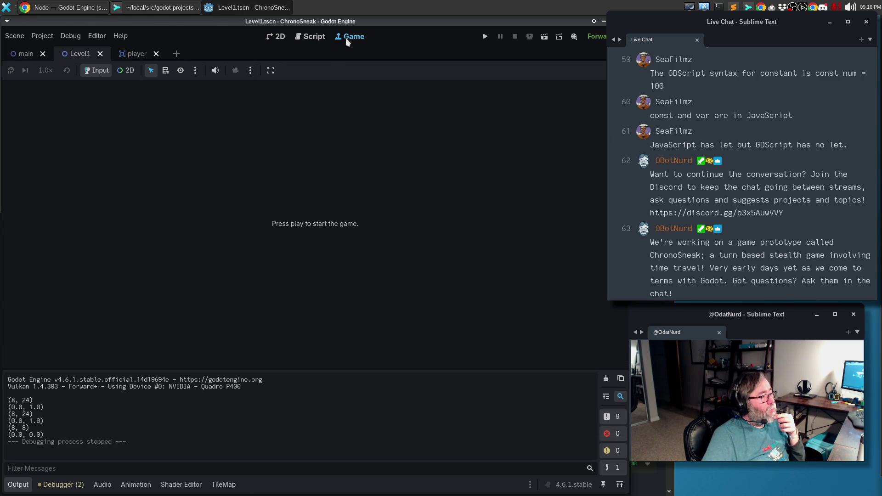
pyautogui.press('F5')
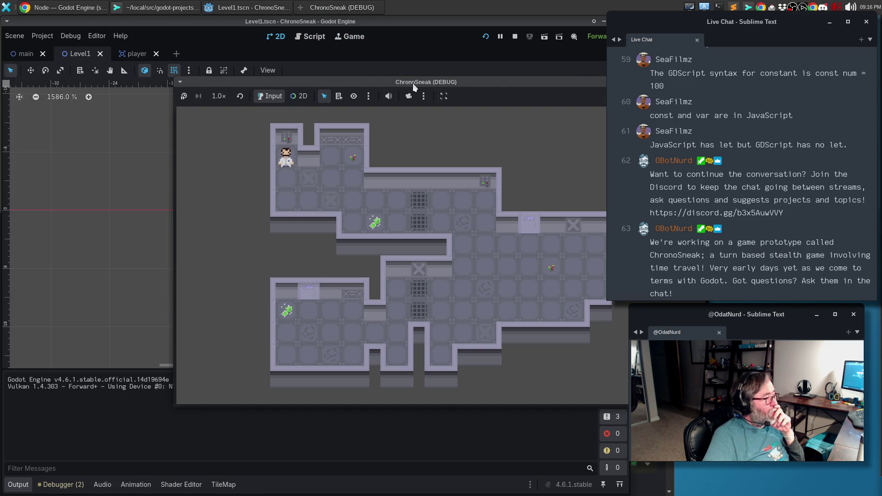
pyautogui.moveTo(398, 81)
pyautogui.mouseDown()
pyautogui.moveTo(350, 70)
pyautogui.moveTo(366, 97)
pyautogui.mouseUp()
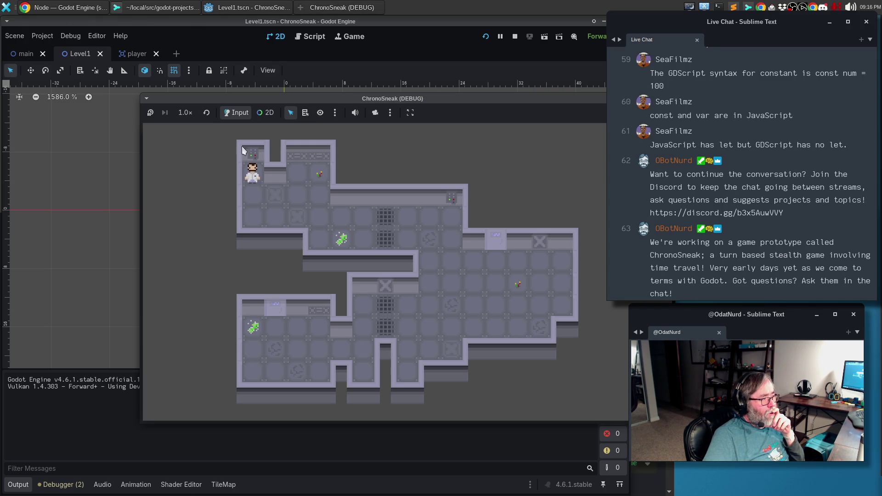
pyautogui.press('F8')
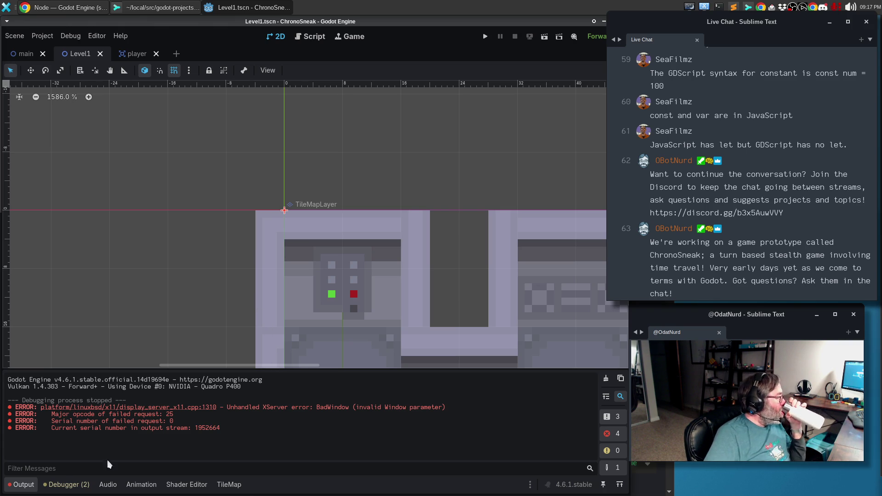
pyautogui.click(69, 485)
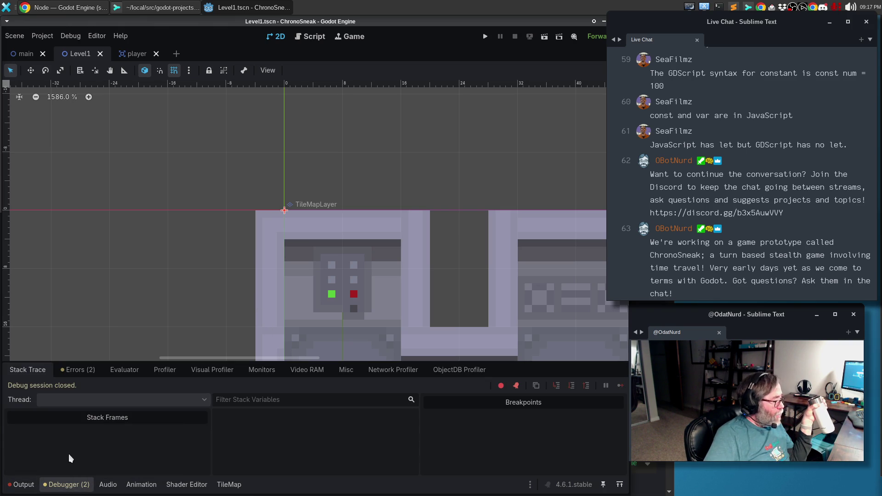
# - Show the Errors list and jump from a reload warning to actor.gd line 64
pyautogui.click(75, 371)
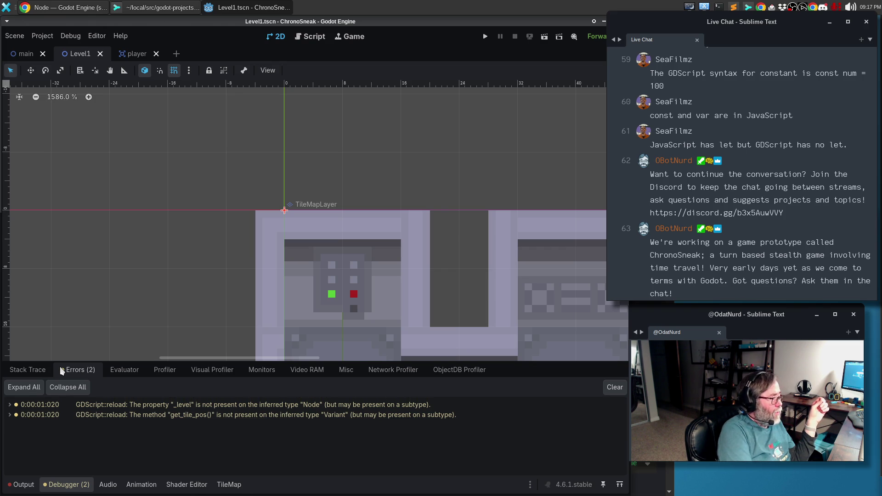
pyautogui.doubleClick(130, 415)
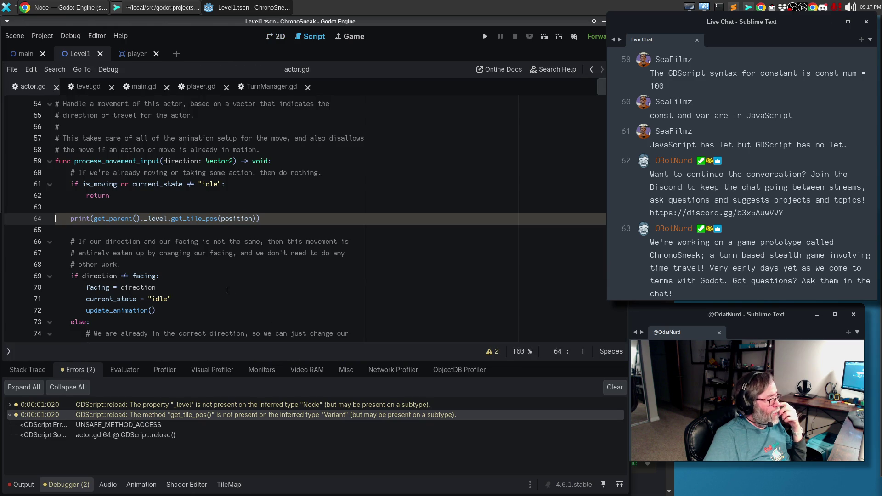
# - Expand the first reload warning pointing at actor.gd line 64, then return to the Level1 2D map
pyautogui.click(217, 277)
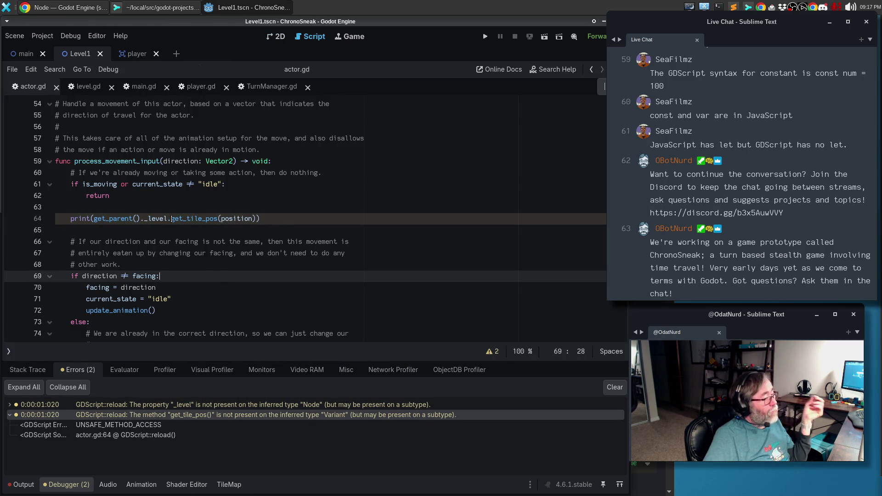
pyautogui.doubleClick(137, 405)
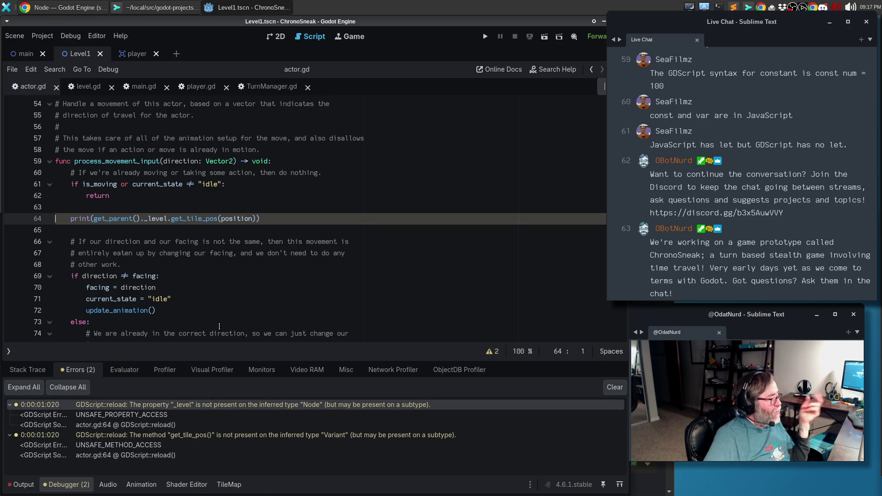
pyautogui.click(275, 37)
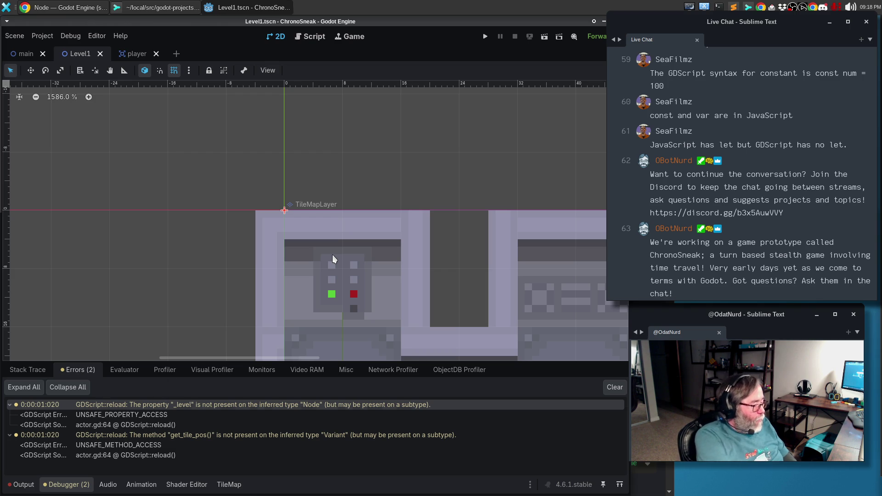
# - Run the game, move the player up and down, turn it to face up and down, then stop
pyautogui.press('F5')
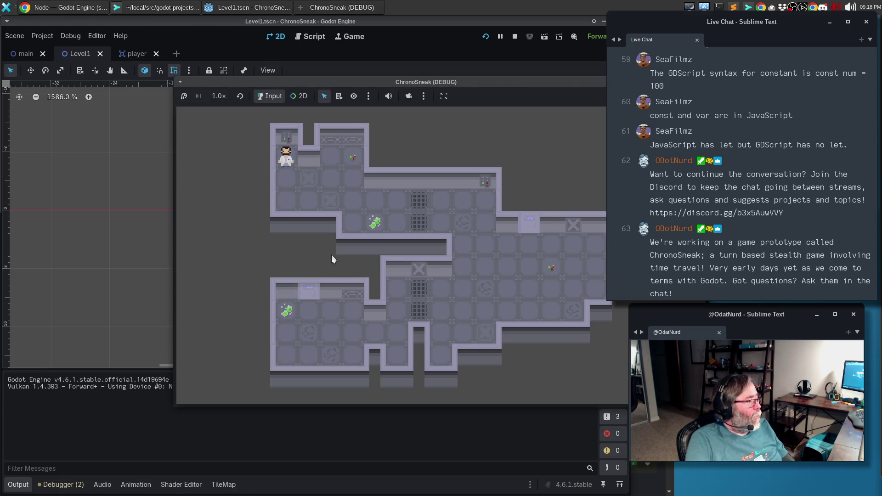
pyautogui.press('Up')
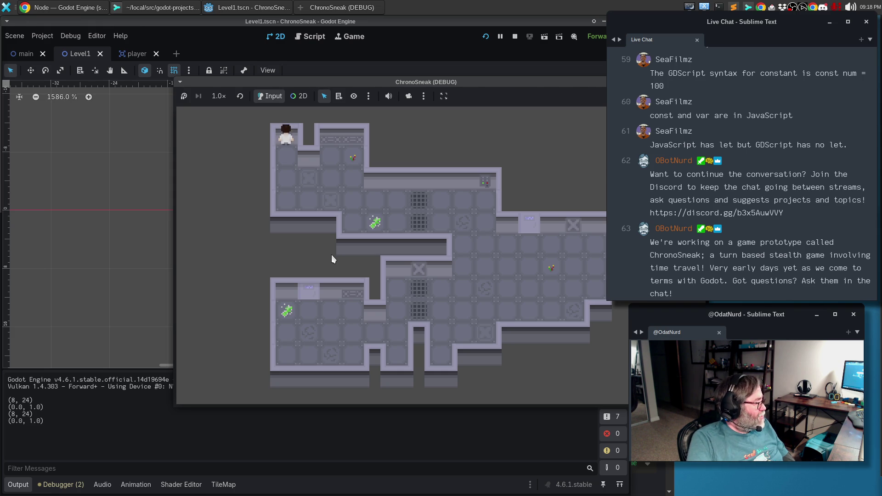
pyautogui.press('space')
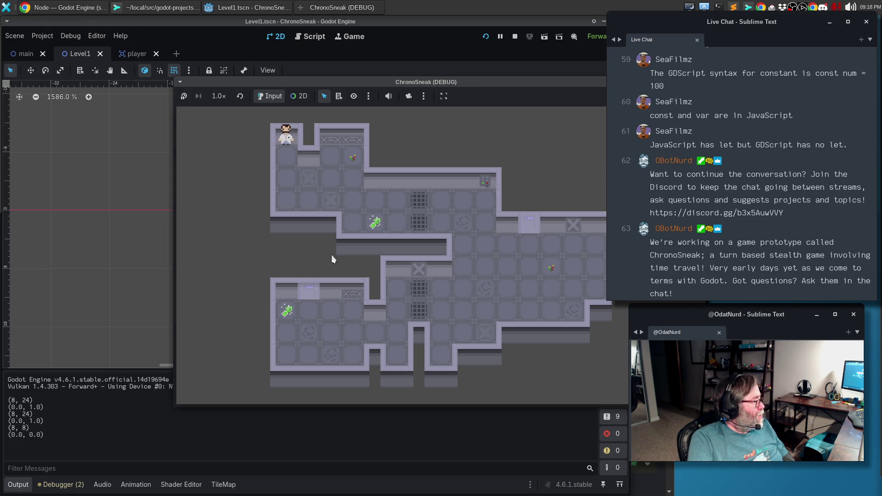
pyautogui.press('Up')
pyautogui.press('Down')
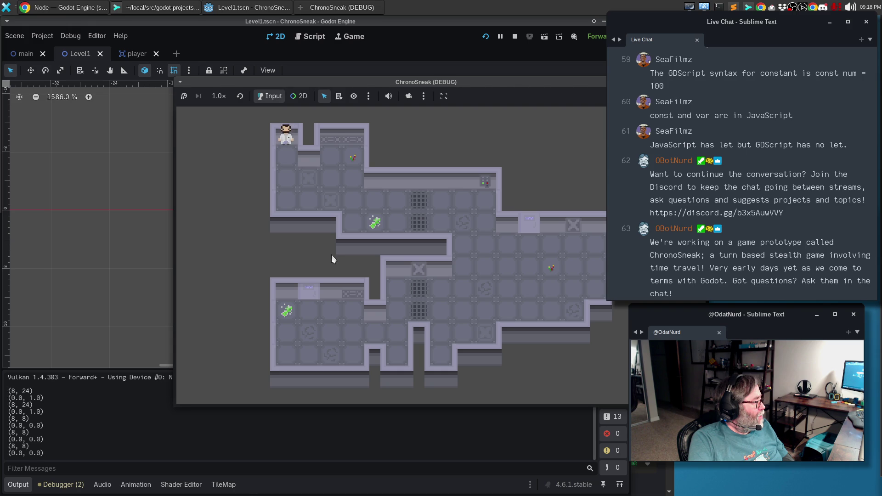
pyautogui.press('Up')
pyautogui.press('Down')
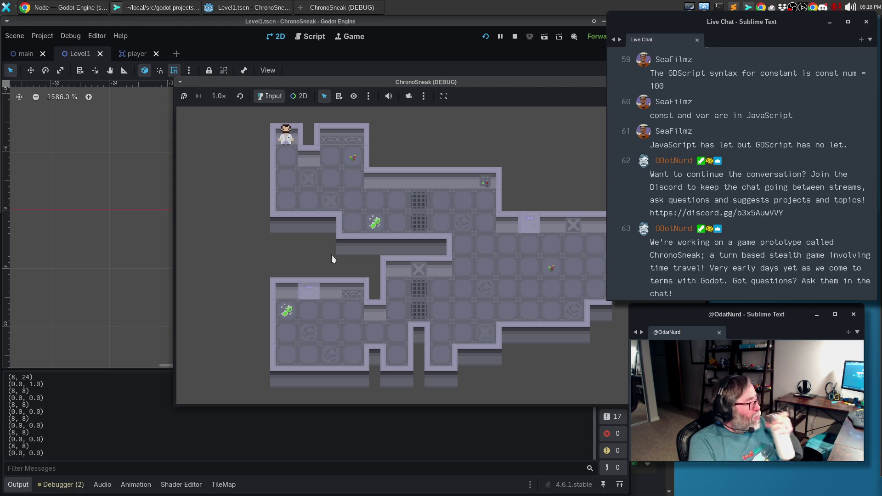
pyautogui.press('Down')
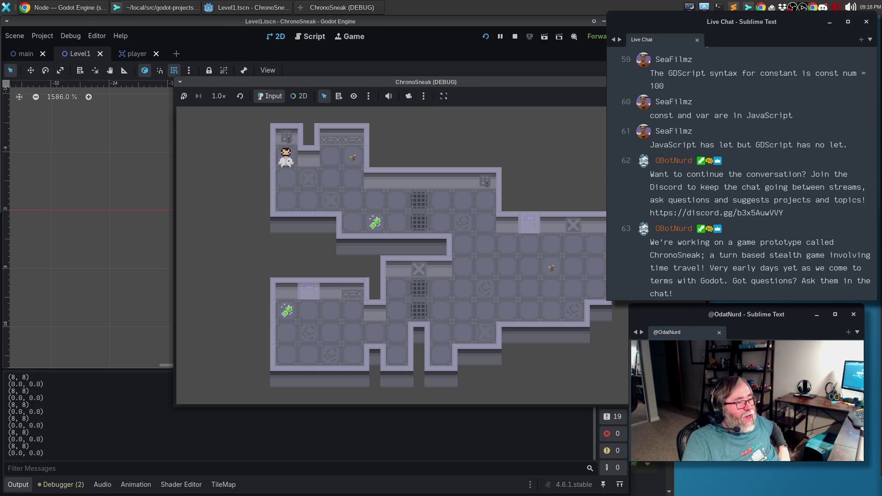
pyautogui.press('F8')
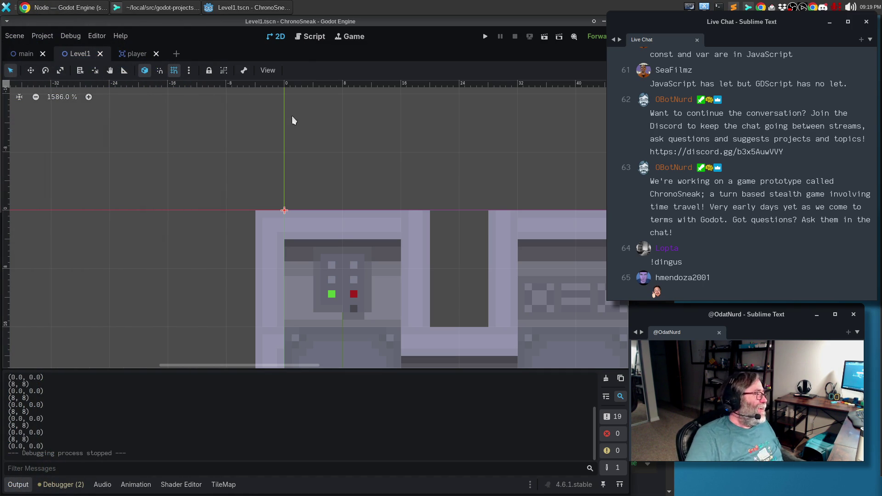
# - Read actor.gd's target_position movement code with the output collapsed, then check level.gd's get_tile_pos
pyautogui.click(303, 36)
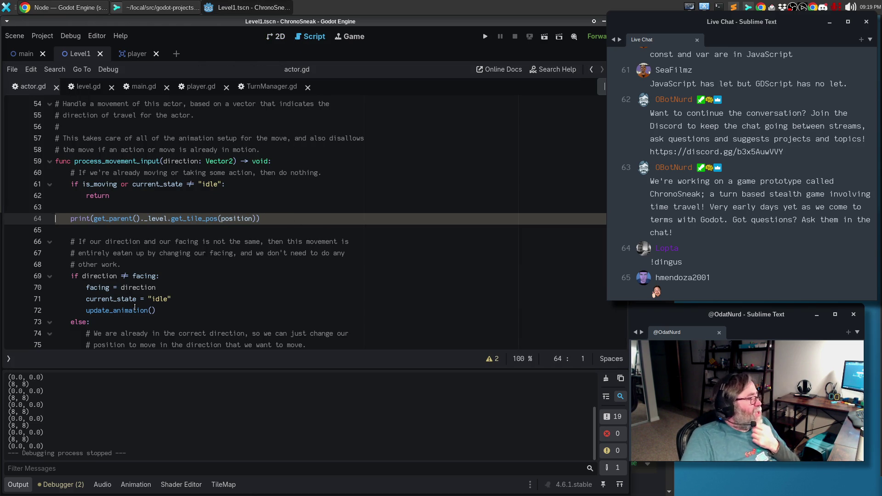
pyautogui.moveTo(135, 308)
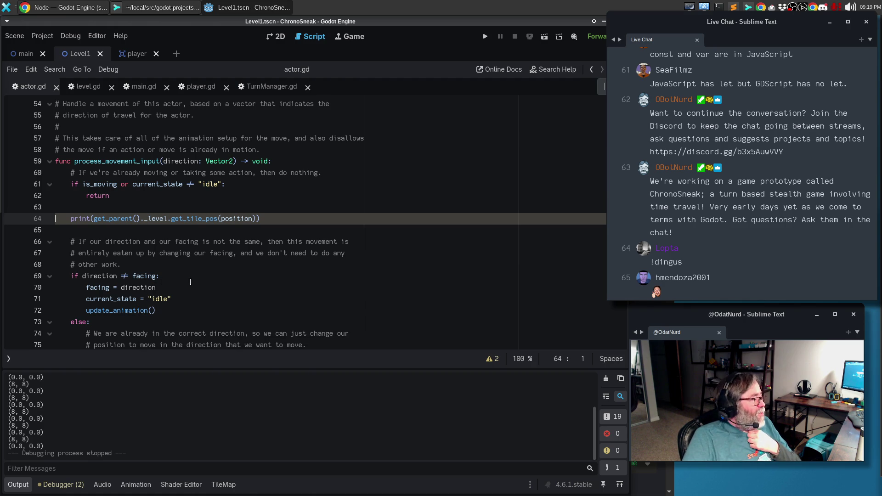
pyautogui.scroll(-1, 196, 281)
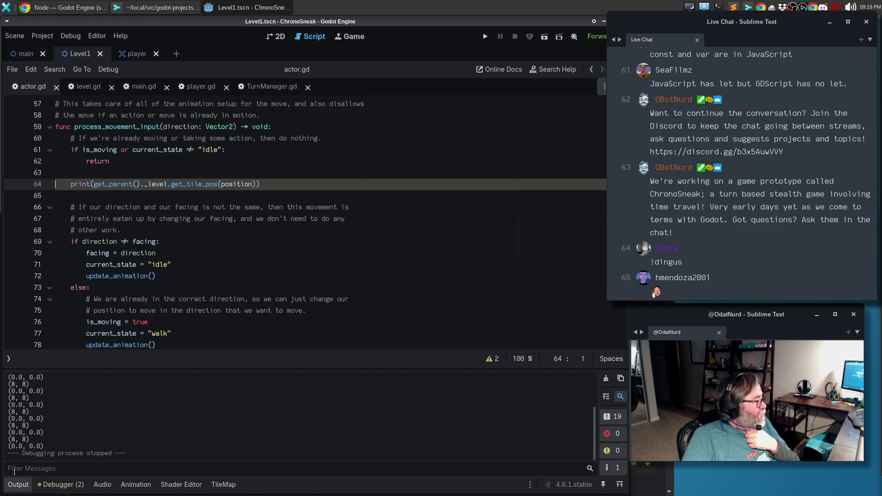
pyautogui.click(19, 485)
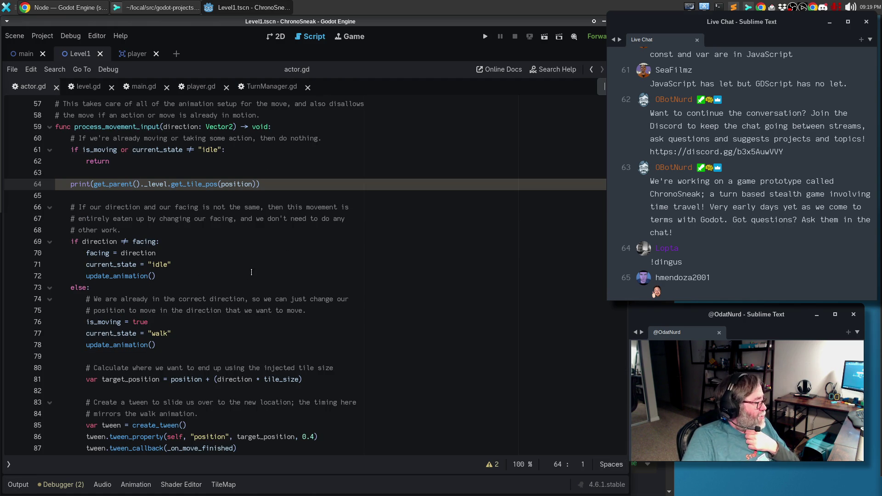
pyautogui.scroll(-1, 251, 272)
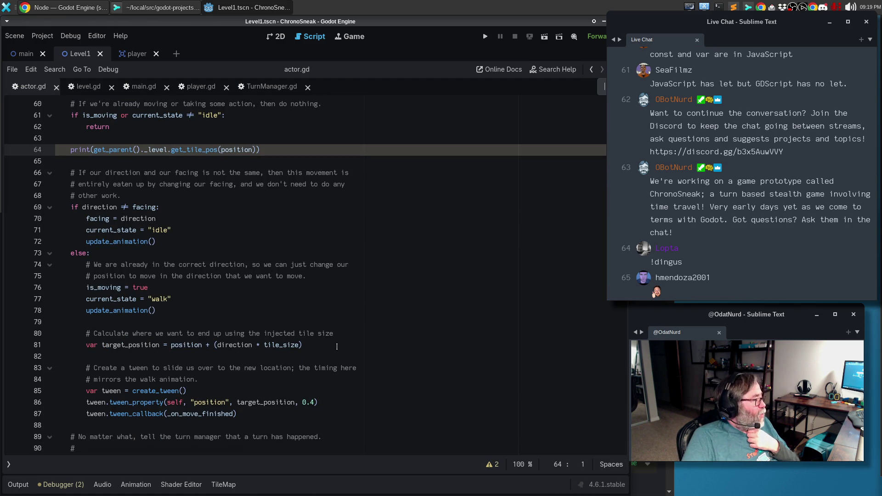
pyautogui.click(333, 348)
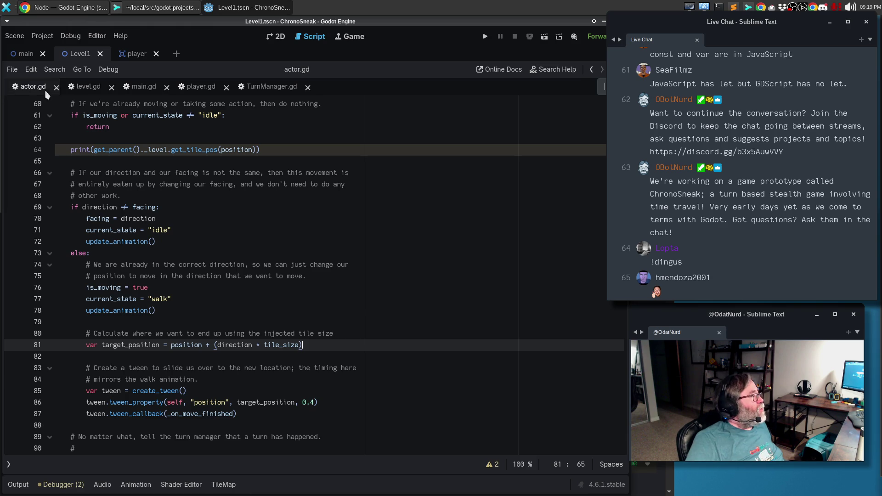
pyautogui.click(90, 94)
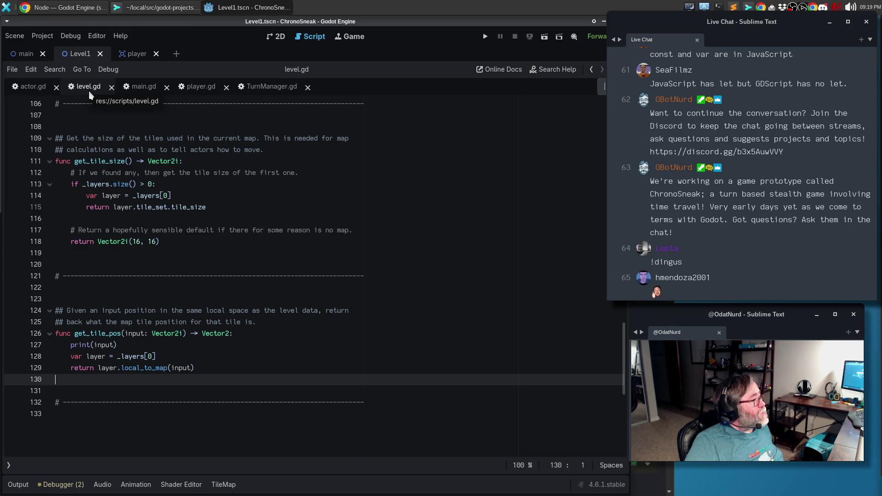
pyautogui.click(78, 9)
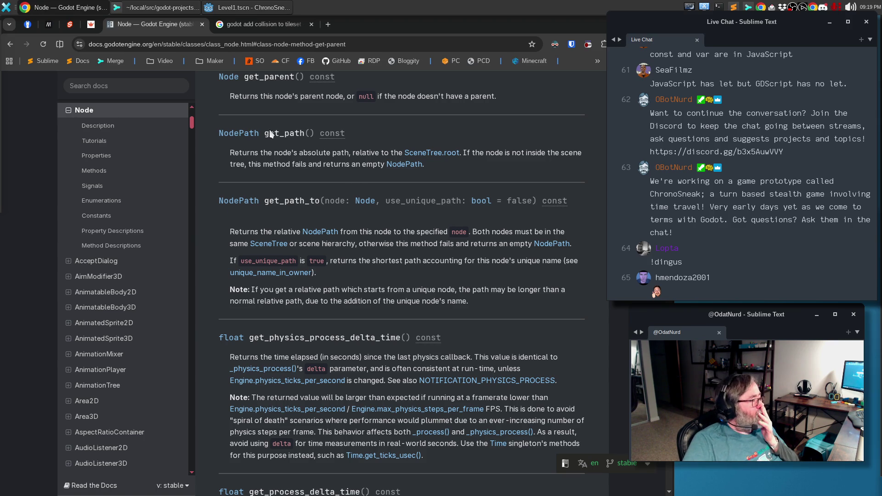
# - Open the Node3D class reference from the docs search's recent entries
pyautogui.scroll(4, 133, 270)
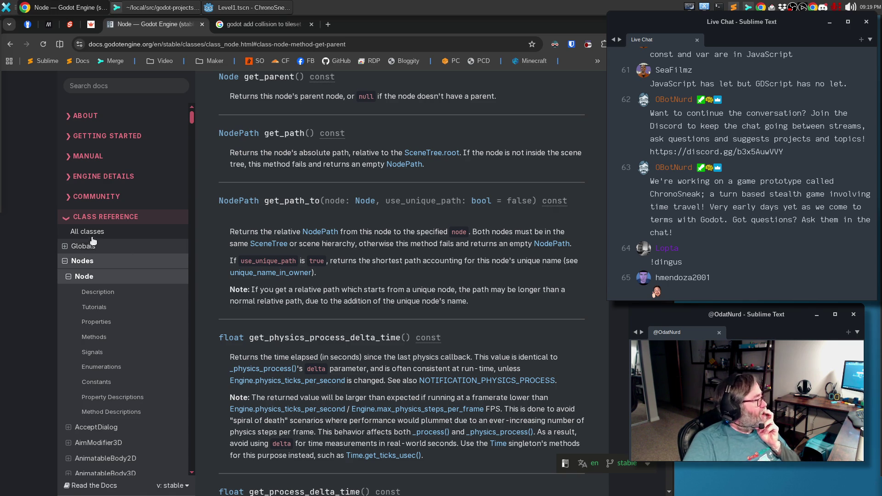
pyautogui.scroll(7, 162, 226)
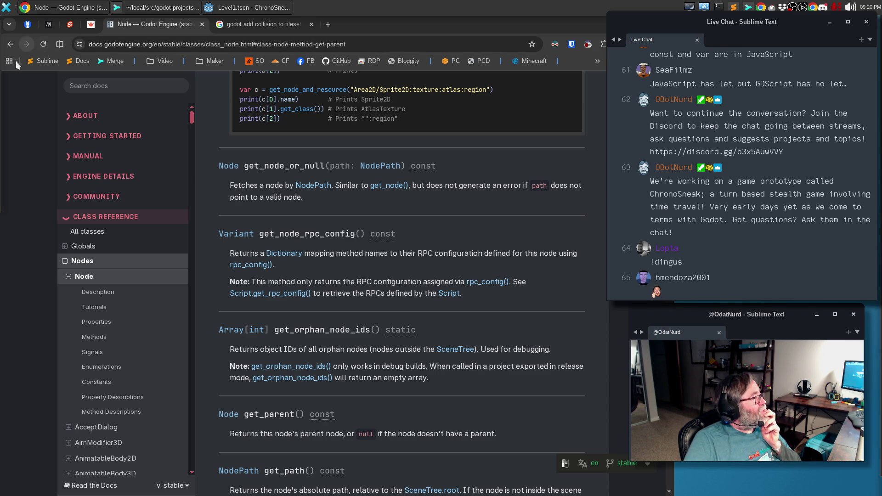
pyautogui.click(114, 89)
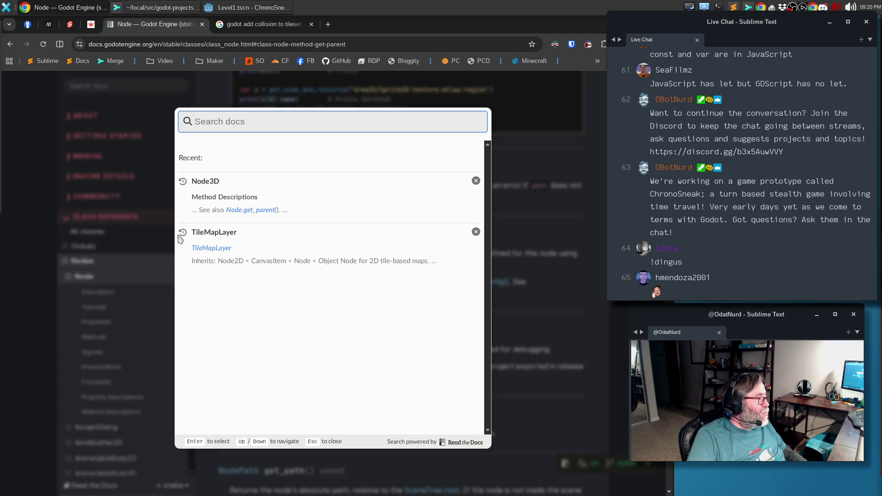
pyautogui.press('Return')
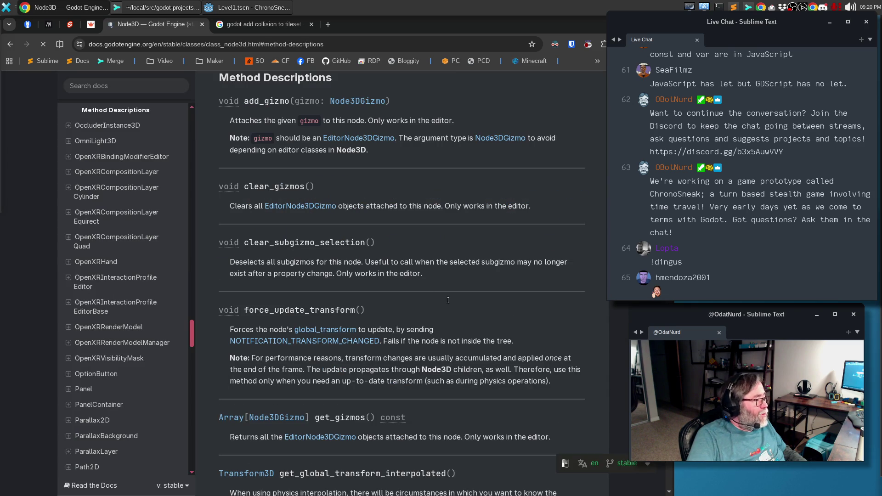
# - Find 'get_' on the Node3D page and step through its matches
pyautogui.hotkey('ctrl', 'f')
pyautogui.write('get')
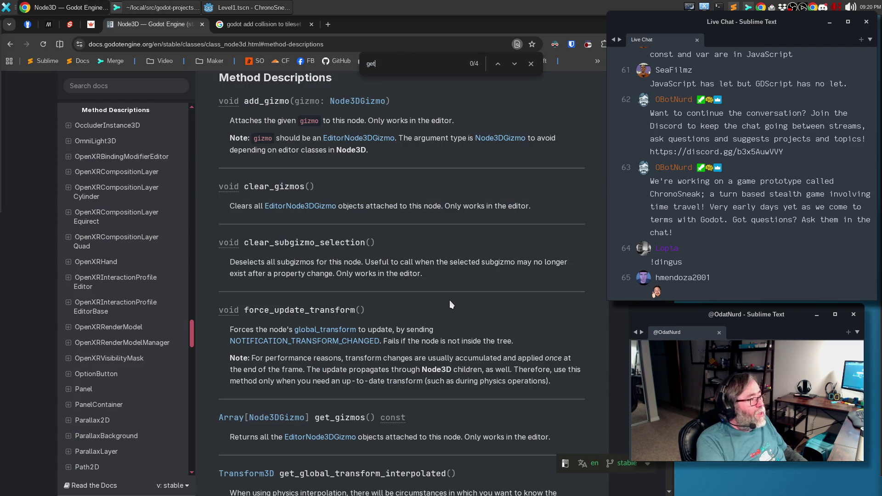
pyautogui.write('_')
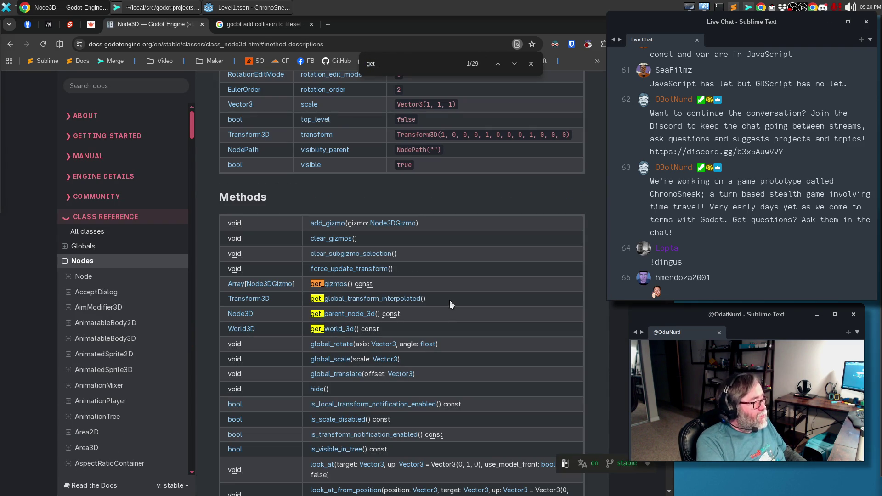
pyautogui.press('Return')
pyautogui.press('Return')
pyautogui.press('Return')
pyautogui.press('Return')
pyautogui.press('Return')
pyautogui.press('Return')
pyautogui.press('Return')
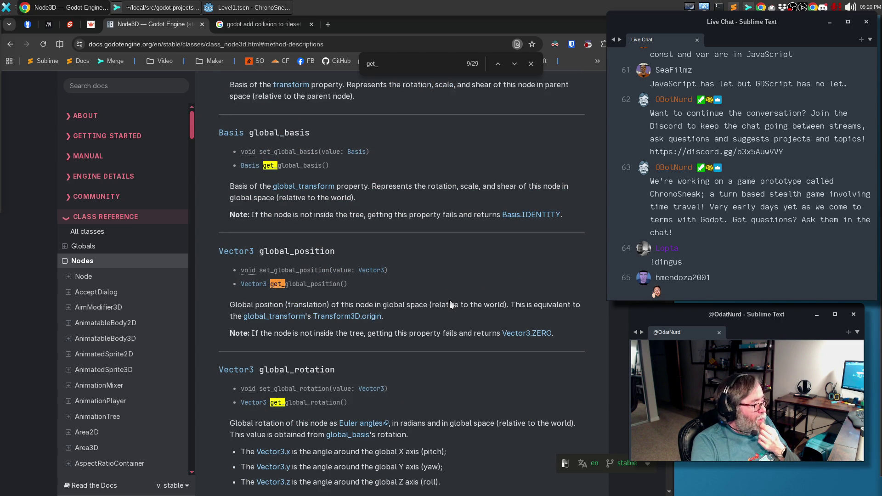
pyautogui.press('Return')
pyautogui.press('Return')
pyautogui.press('Return')
pyautogui.press('Return')
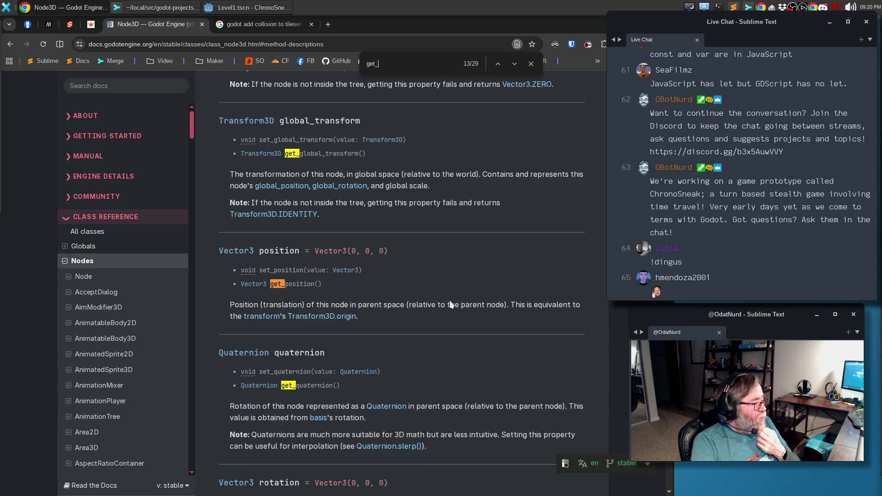
pyautogui.press('Return')
pyautogui.press('Return')
pyautogui.press('Return')
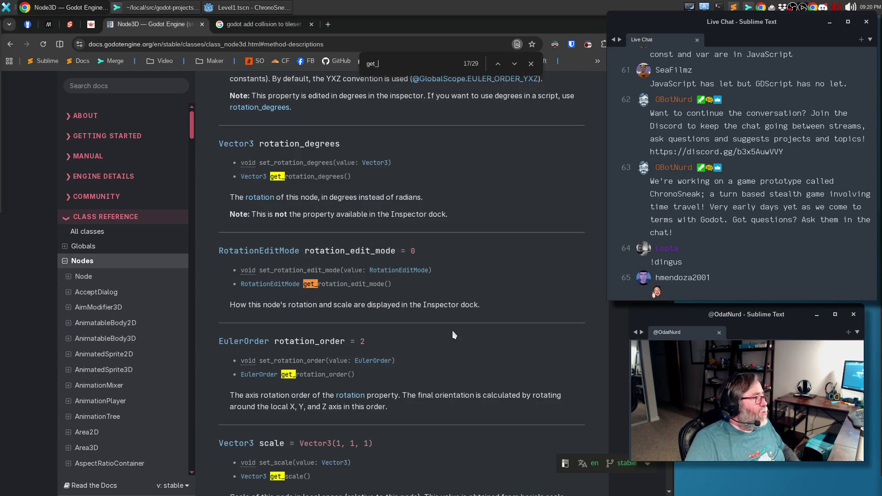
pyautogui.scroll(15, 453, 330)
pyautogui.scroll(20, 469, 293)
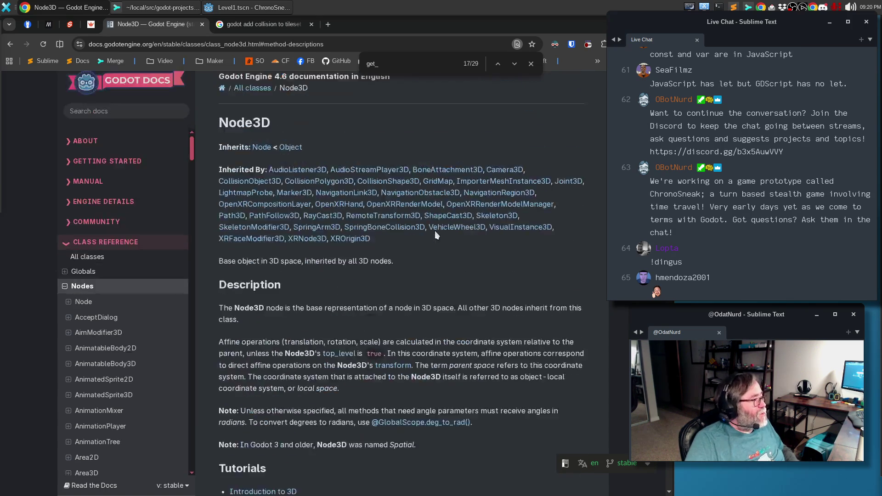
# - Bring up the sidebar Search docs box listing recent TileMapLayer and Node3D entries
pyautogui.hotkey('ctrl', 'k')
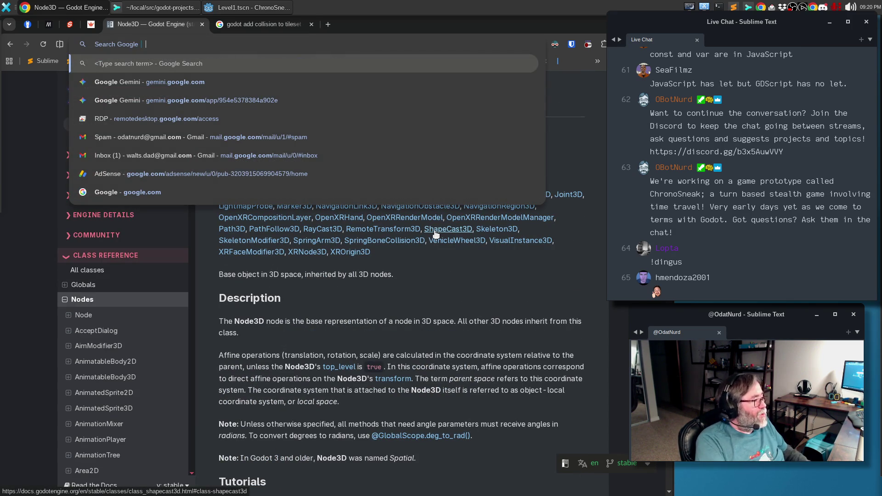
pyautogui.press('Escape')
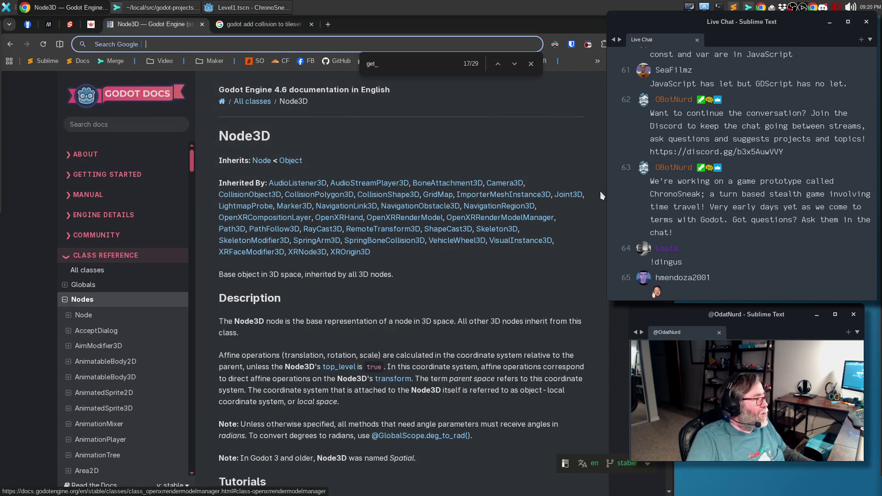
pyautogui.click(125, 126)
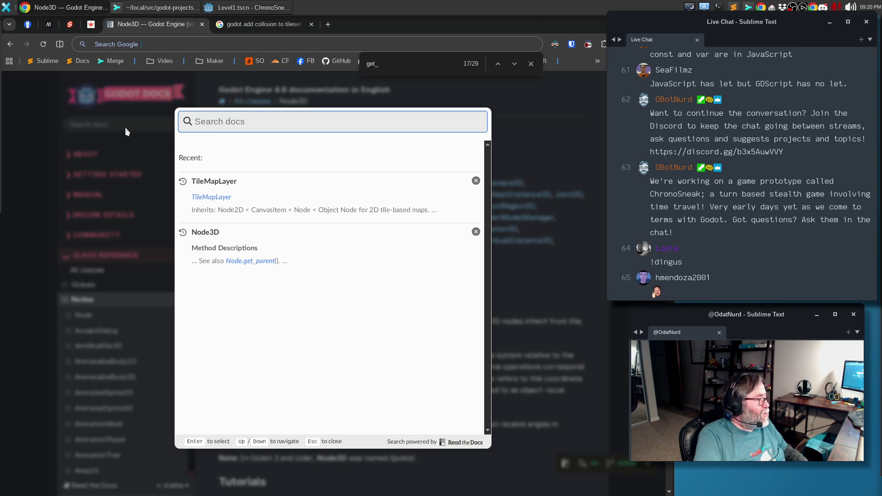
# - Open TileMapLayer's reference, find get_cell_tile_data via 'get_', and follow its TileData return-type link
pyautogui.click(213, 199)
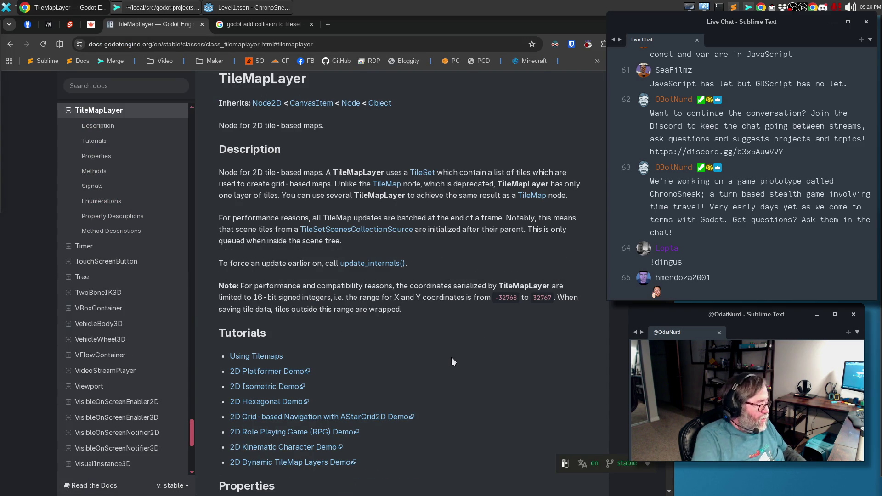
pyautogui.hotkey('ctrl', 'f')
pyautogui.write('get_')
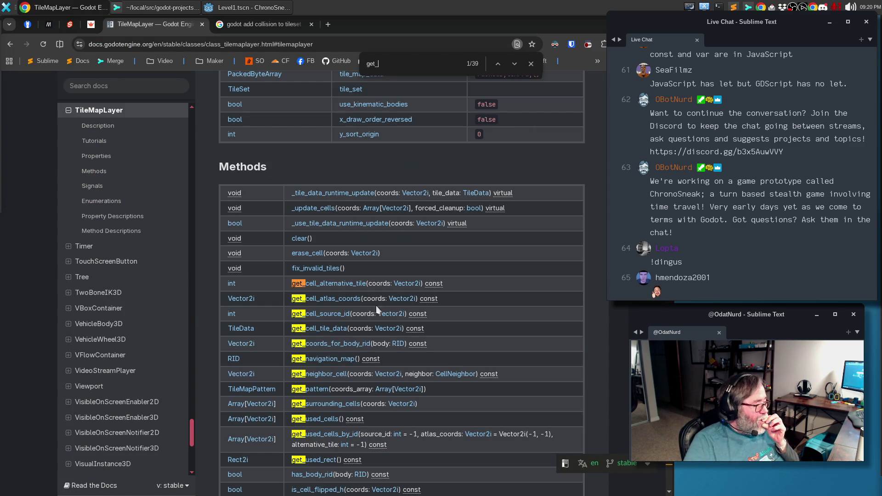
pyautogui.click(329, 329)
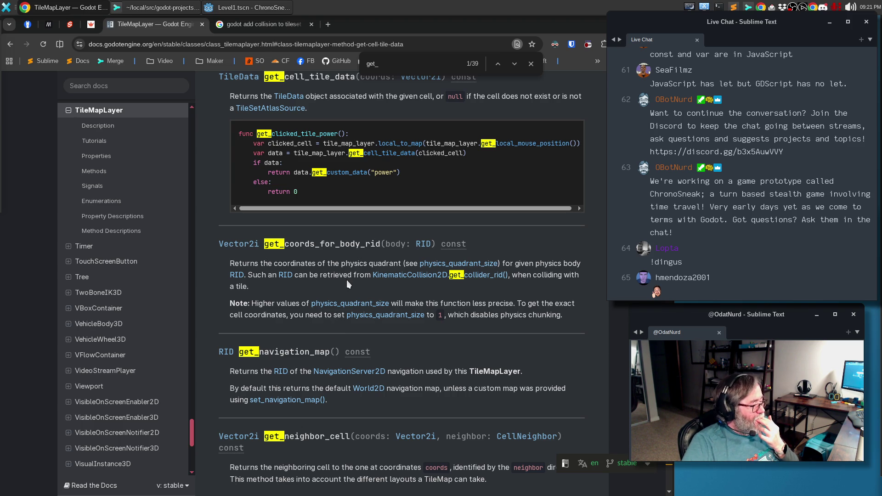
pyautogui.scroll(3, 347, 282)
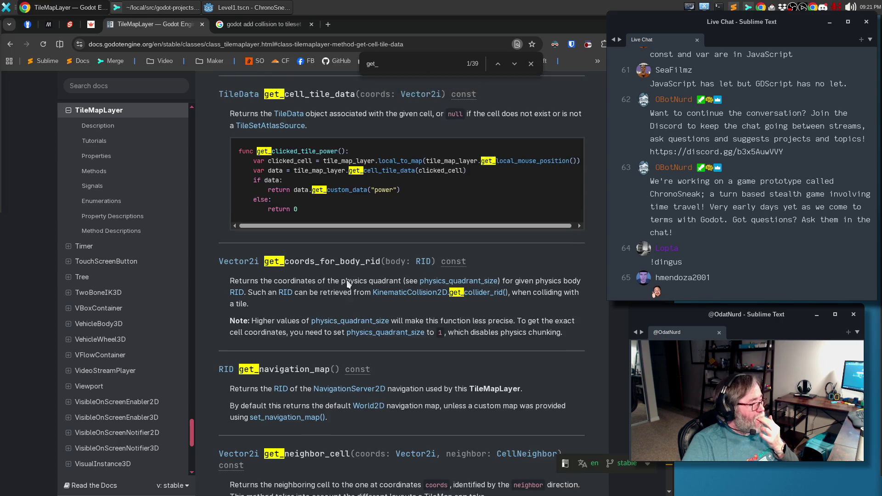
pyautogui.scroll(3, 347, 283)
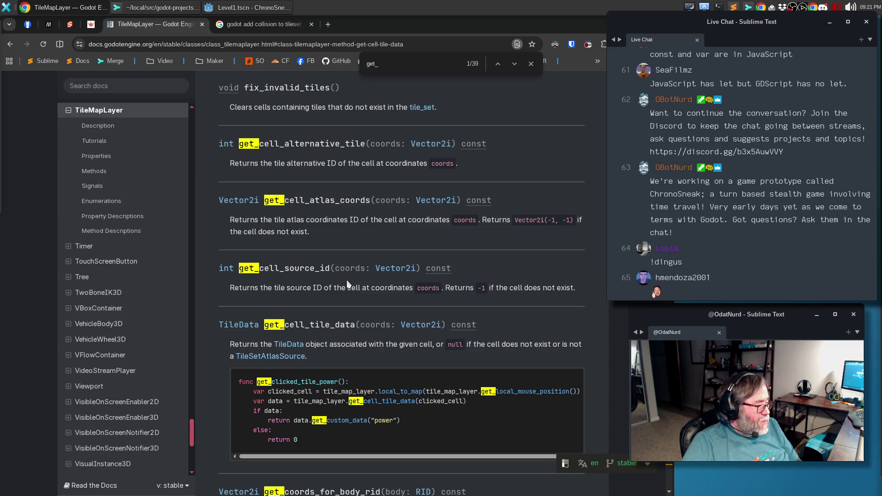
pyautogui.click(289, 344)
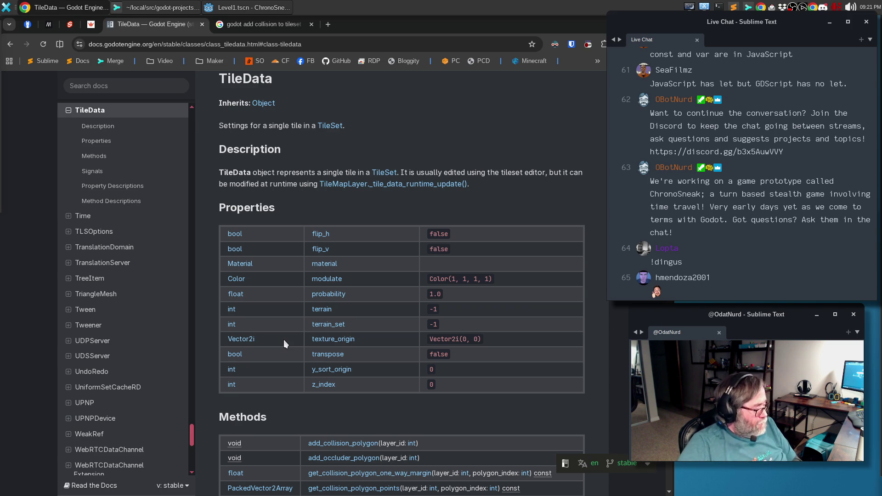
# - Scroll TileData's methods to get_custom_data, go back to the TileMapLayer page, then return to Godot
pyautogui.scroll(-3, 341, 462)
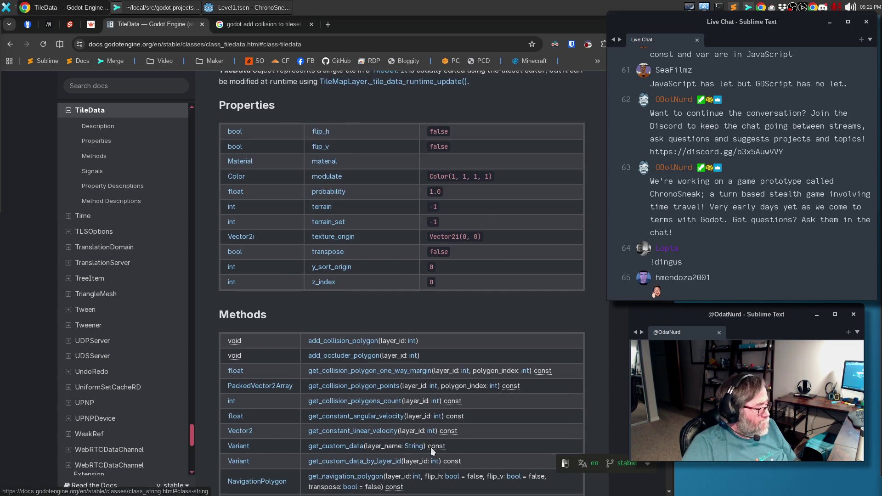
pyautogui.scroll(-1, 457, 454)
pyautogui.scroll(-2, 457, 454)
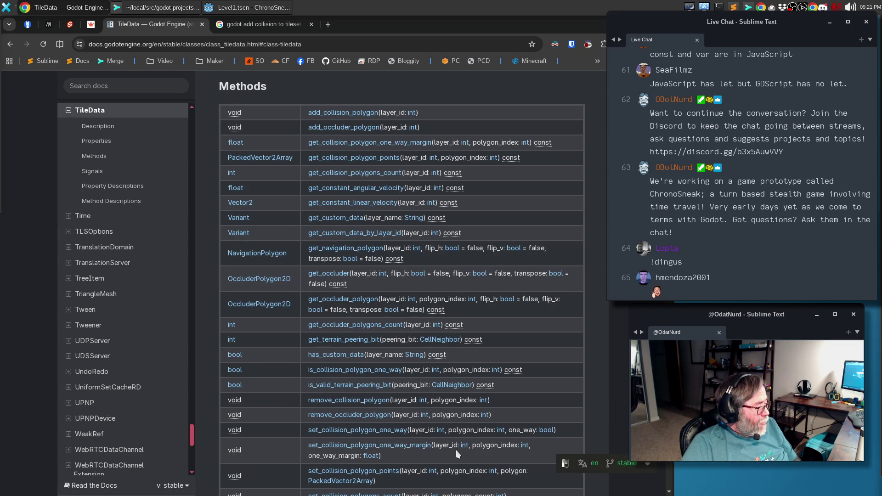
pyautogui.scroll(-2, 456, 451)
pyautogui.scroll(5, 456, 451)
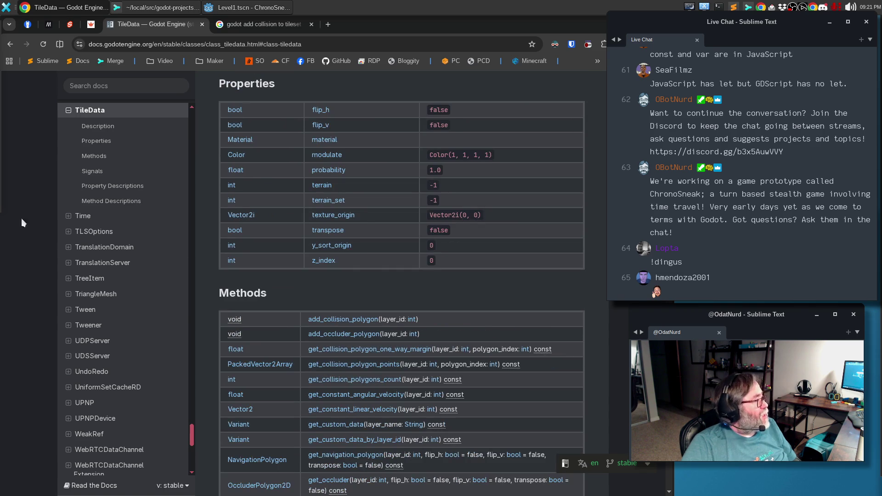
pyautogui.click(10, 44)
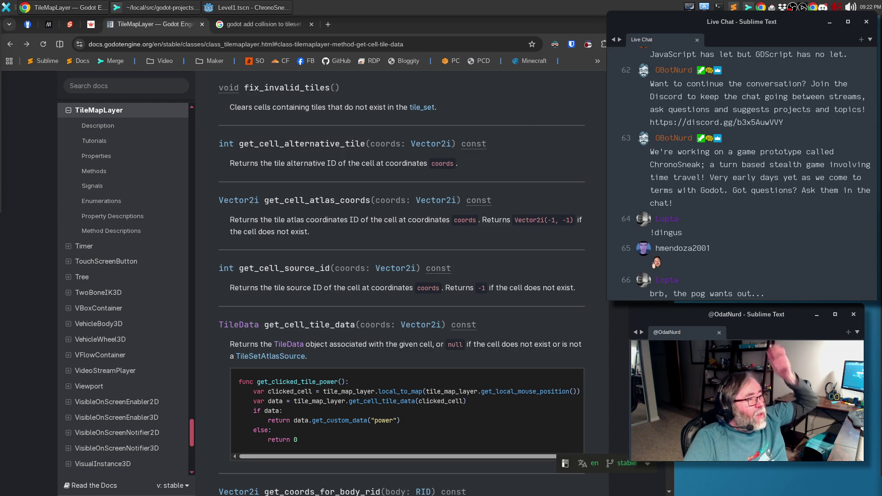
pyautogui.click(255, 9)
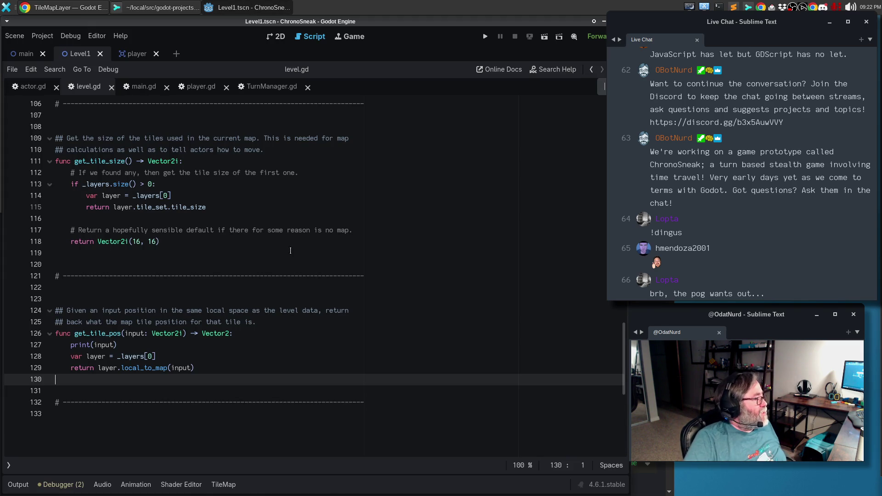
# - Rename get_tile_pos to get_tile_data_at_pos and change its return type to TileData
pyautogui.tripleClick(161, 346)
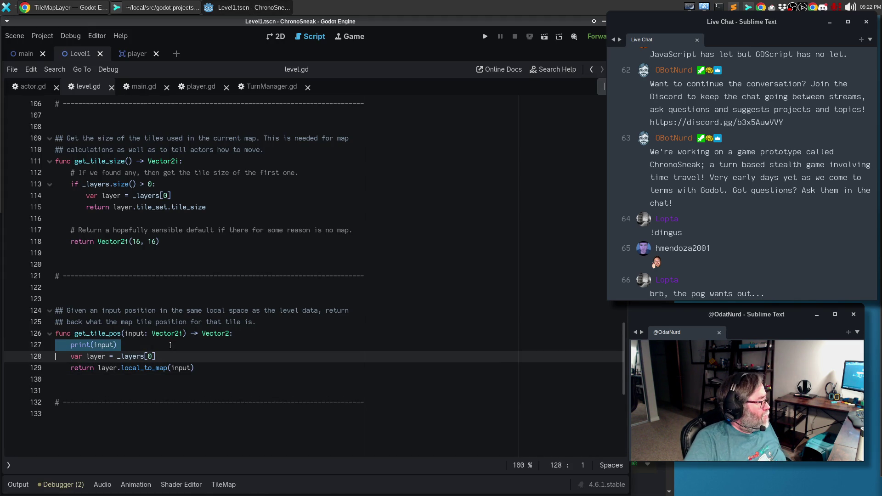
pyautogui.click(170, 346)
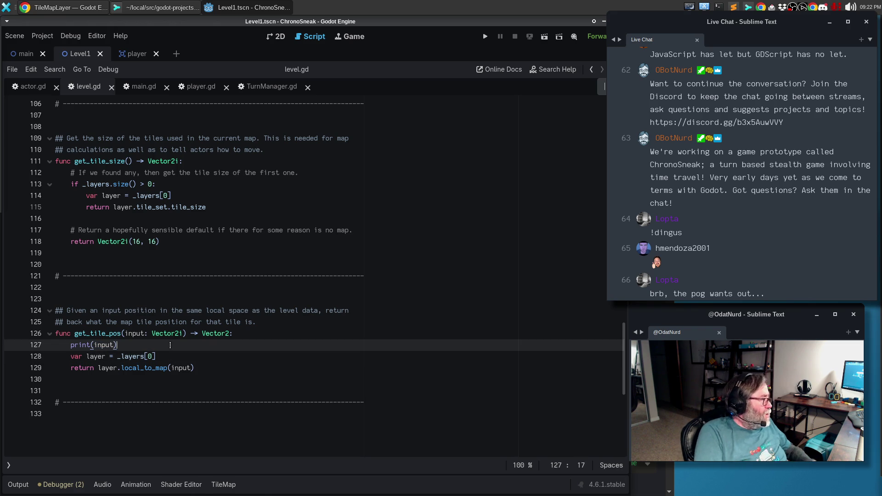
pyautogui.press('Up')
pyautogui.press('Up')
pyautogui.press('Up')
pyautogui.press('Return')
pyautogui.write('##')
pyautogui.press('BackSpace')
pyautogui.press('BackSpace')
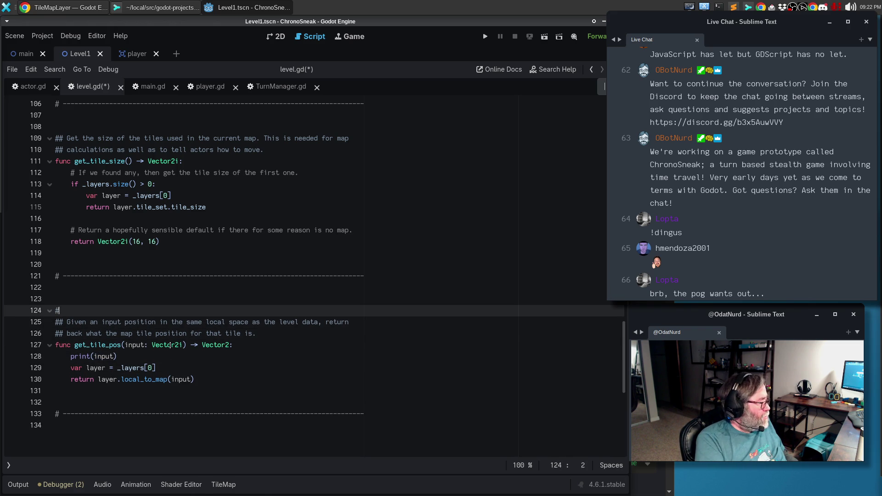
pyautogui.press('BackSpace')
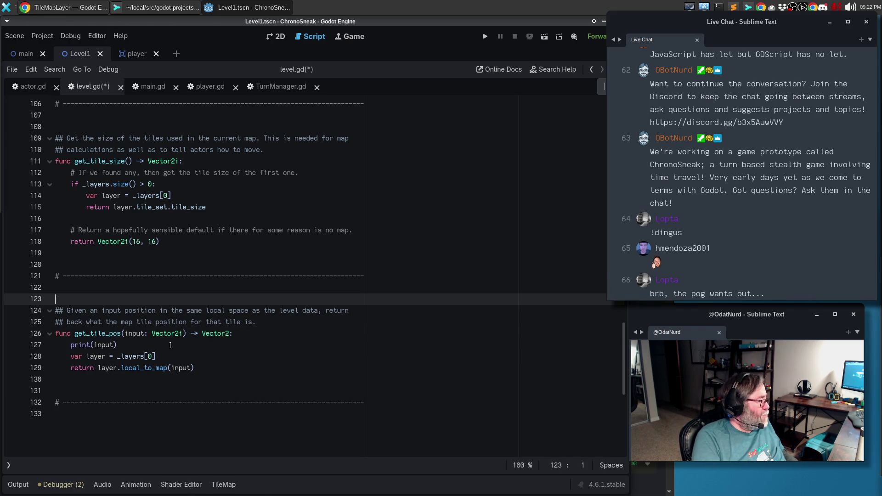
pyautogui.press('Down')
pyautogui.press('Down')
pyautogui.press('Down')
pyautogui.hotkey('ctrl', 'BackSpace')
pyautogui.write('TileData')
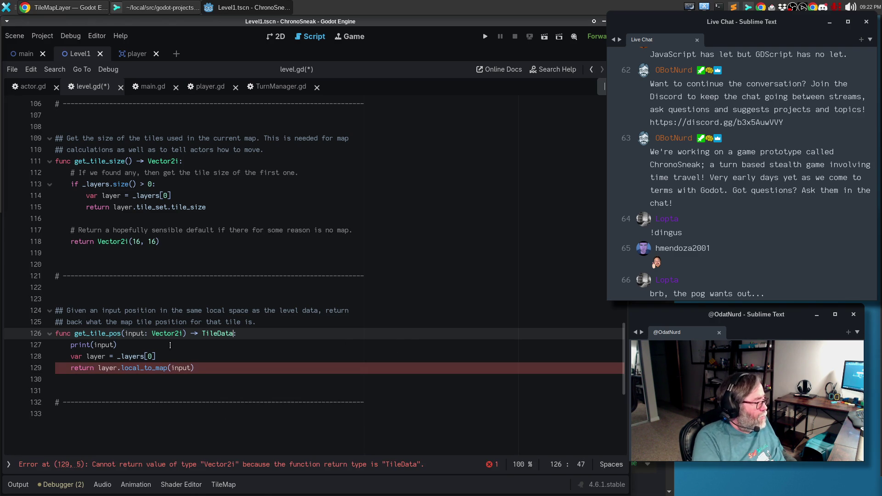
pyautogui.press('Home')
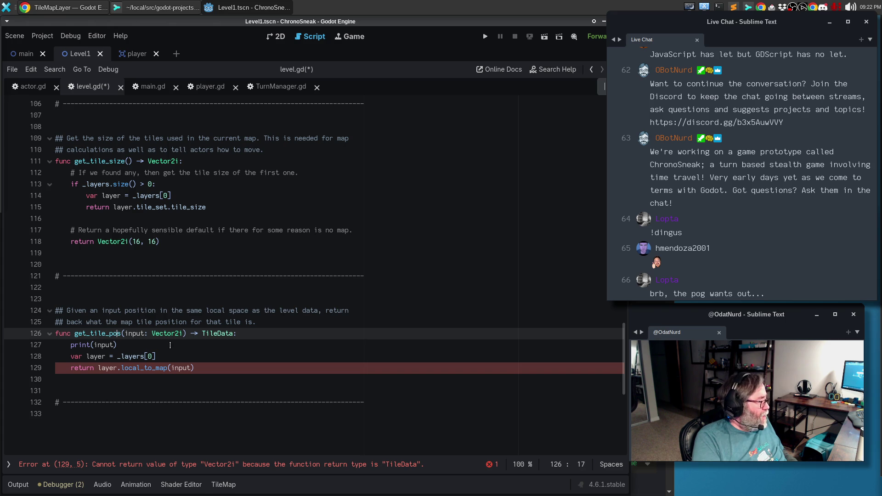
pyautogui.press('Left')
pyautogui.press('Left')
pyautogui.write('data_at_')
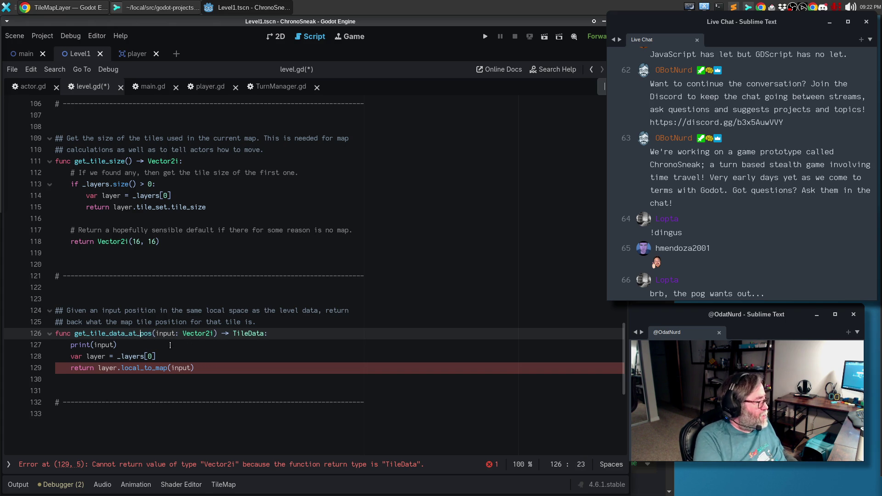
# - Write a doc comment saying it checks the map stack's top layer at that position and returns the tile data
pyautogui.press('Up')
pyautogui.press('Up')
pyautogui.press('Down')
pyautogui.press('Down')
pyautogui.press('Up')
pyautogui.press('Up')
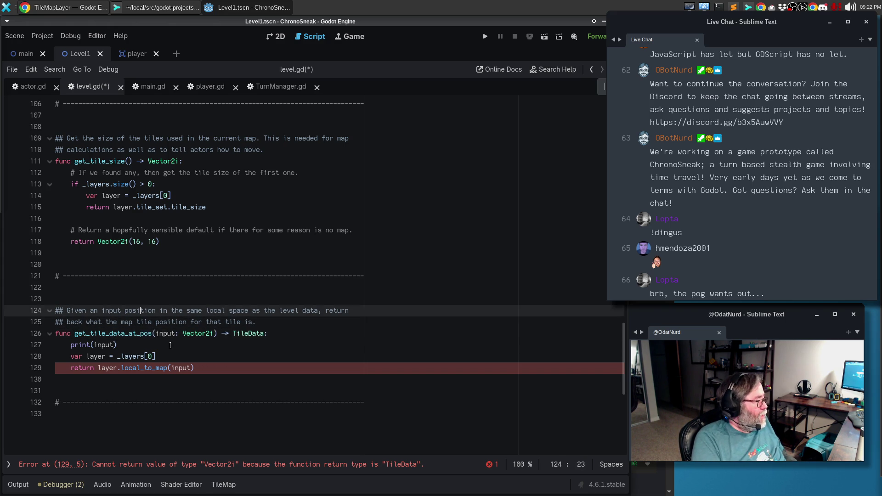
pyautogui.hotkey('ctrl', 'shift', 'Return')
pyautogui.write('# Given')
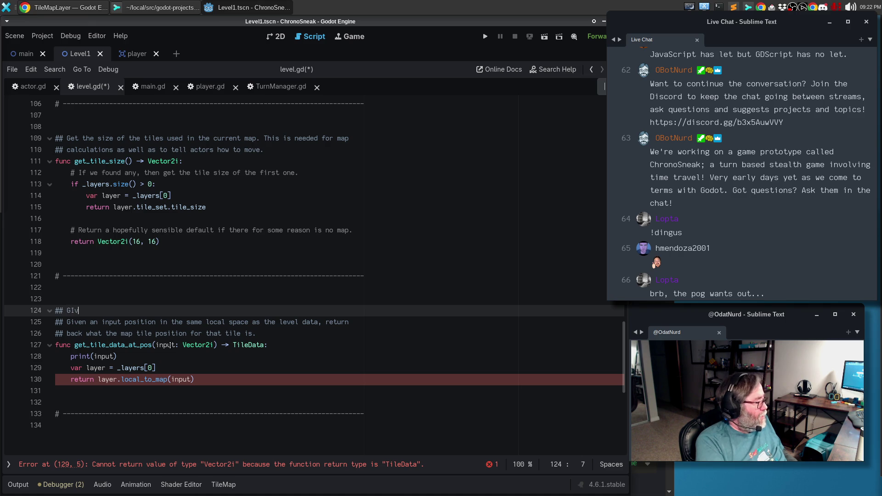
pyautogui.press('BackSpace')
pyautogui.press('BackSpace')
pyautogui.press('BackSpace')
pyautogui.write('en an ')
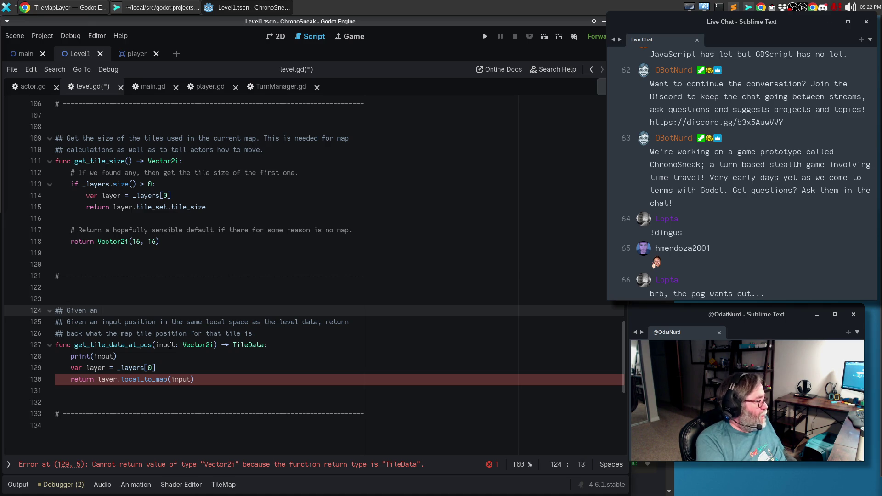
pyautogui.write('inoput location in the s')
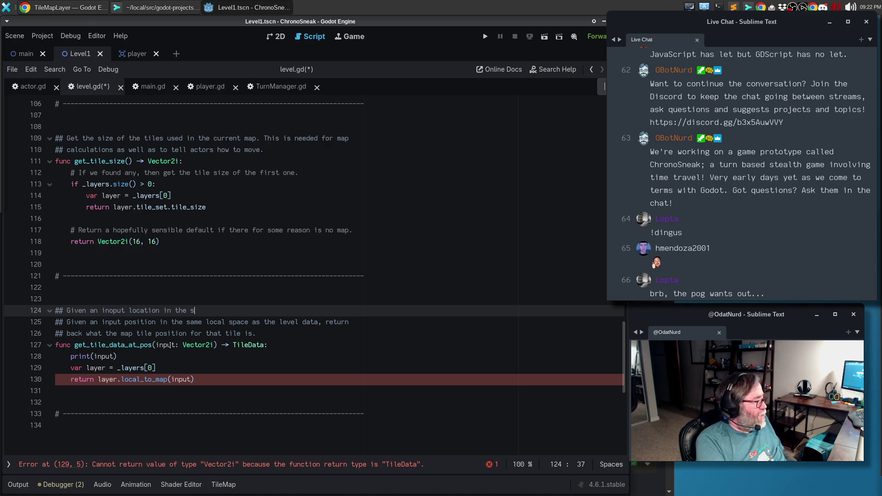
pyautogui.write('ame local space as t')
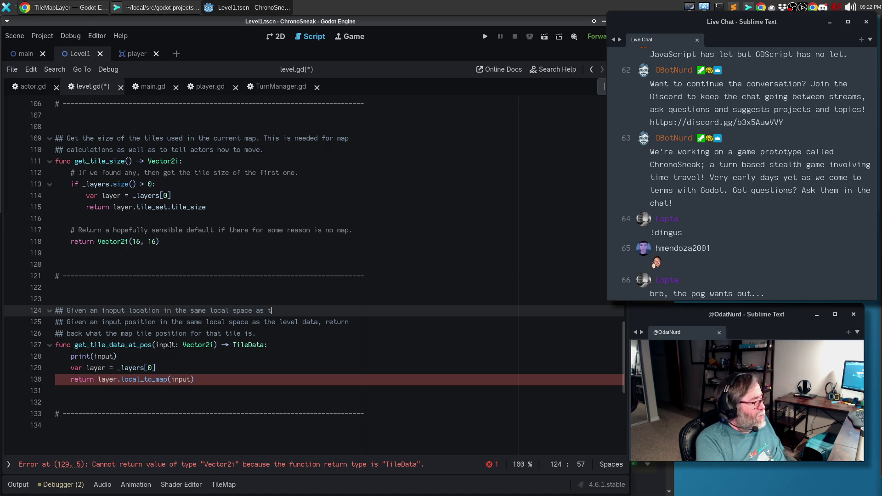
pyautogui.write('he level data, chec')
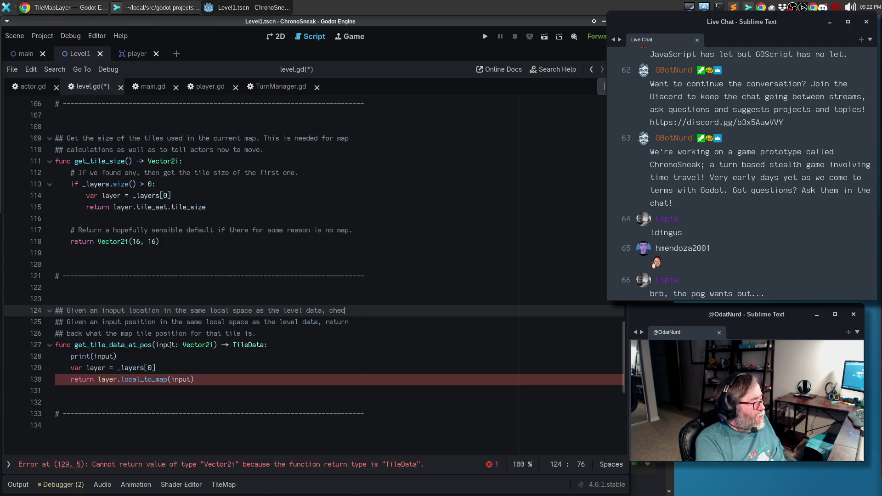
pyautogui.write('k the')
pyautogui.press('Return')
pyautogui.write('## ')
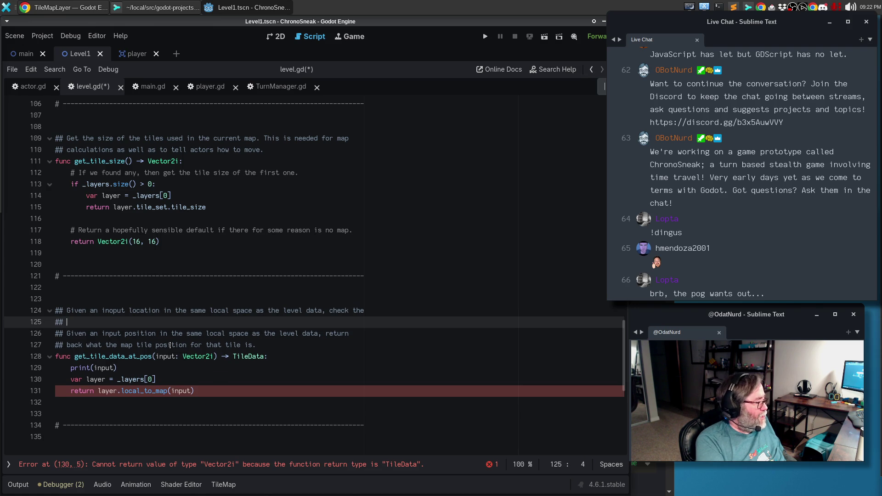
pyautogui.write('top layer of')
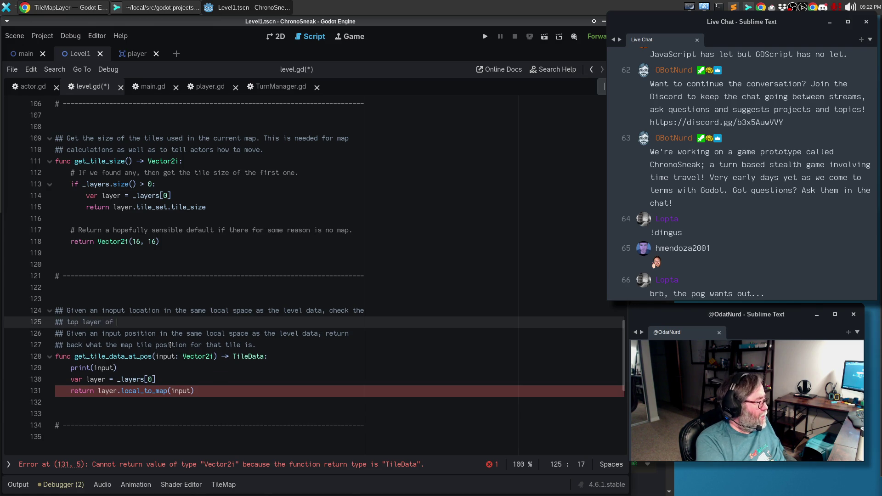
pyautogui.press('BackSpace')
pyautogui.press('BackSpace')
pyautogui.press('BackSpace')
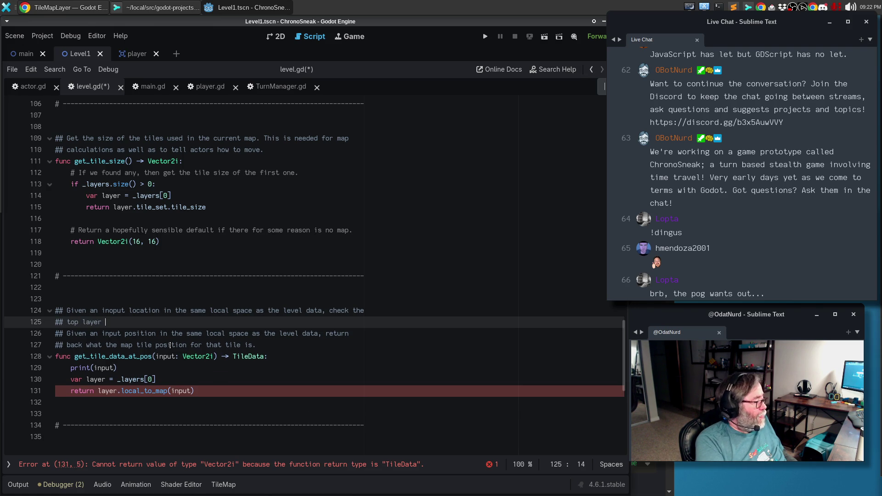
pyautogui.write('of the map s')
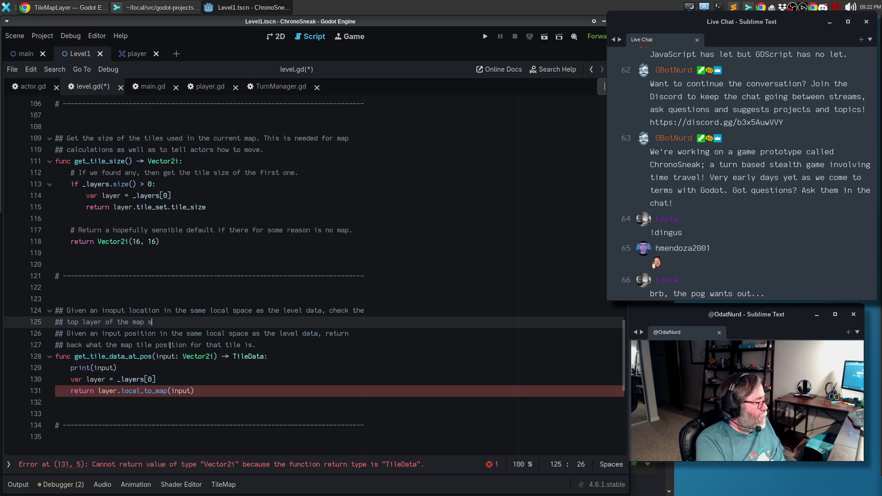
pyautogui.write('tack at that posi')
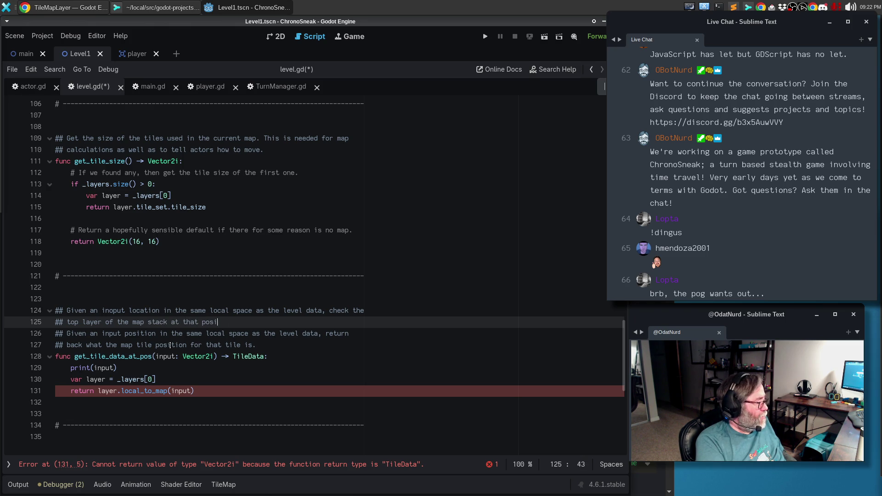
pyautogui.write('tion and return the t')
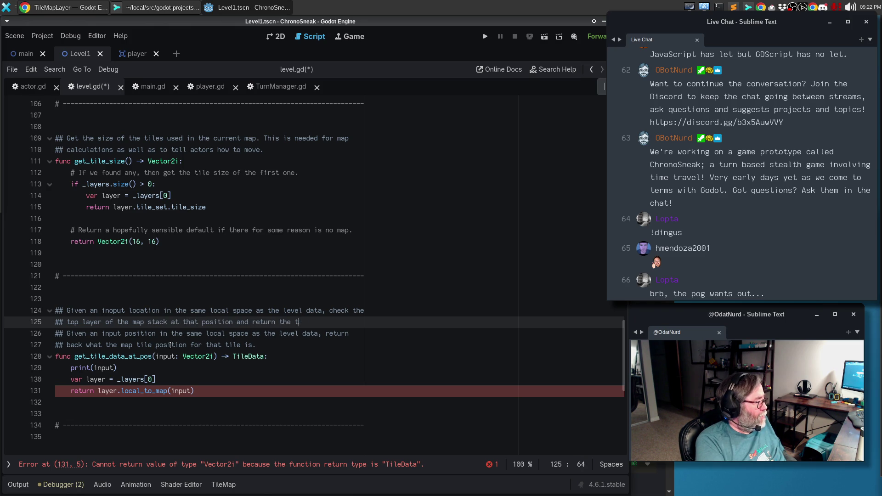
pyautogui.write('ile data.')
# - Delete the old two-line comment and begin the return line as 'var tile_pos :='
pyautogui.press('Down')
pyautogui.press('Home')
pyautogui.hotkey('shift', 'Down')
pyautogui.hotkey('shift', 'Down')
pyautogui.press('Delete')
pyautogui.press('Down')
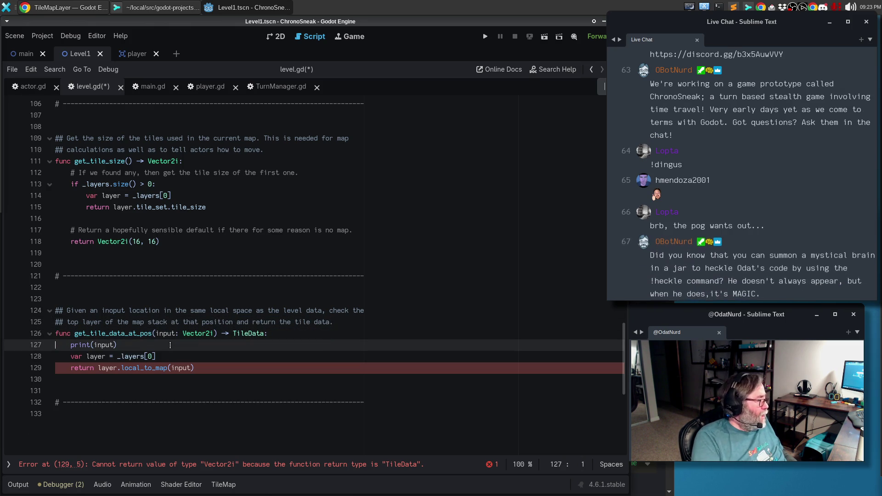
pyautogui.press('Down')
pyautogui.press('Down')
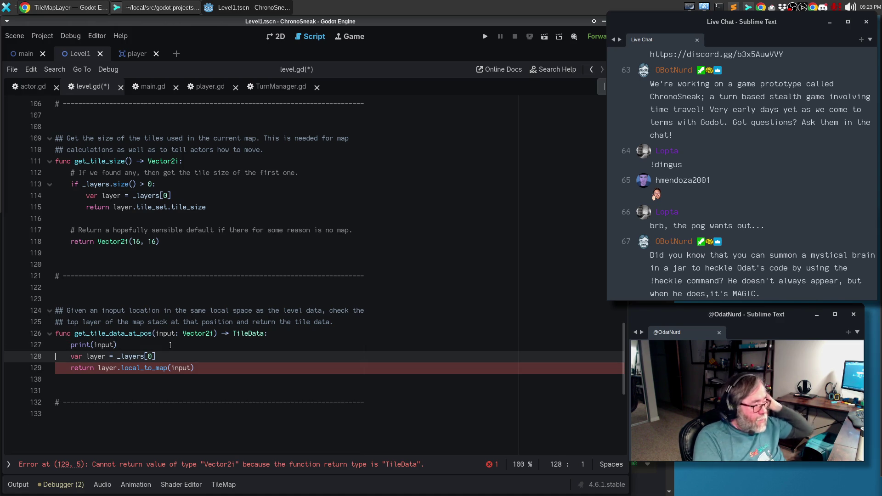
pyautogui.write('var ')
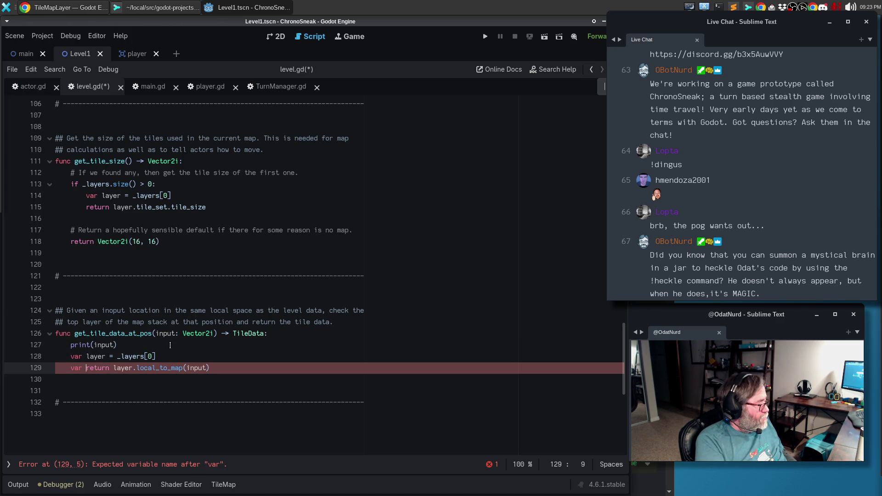
pyautogui.write('tile_pos ')
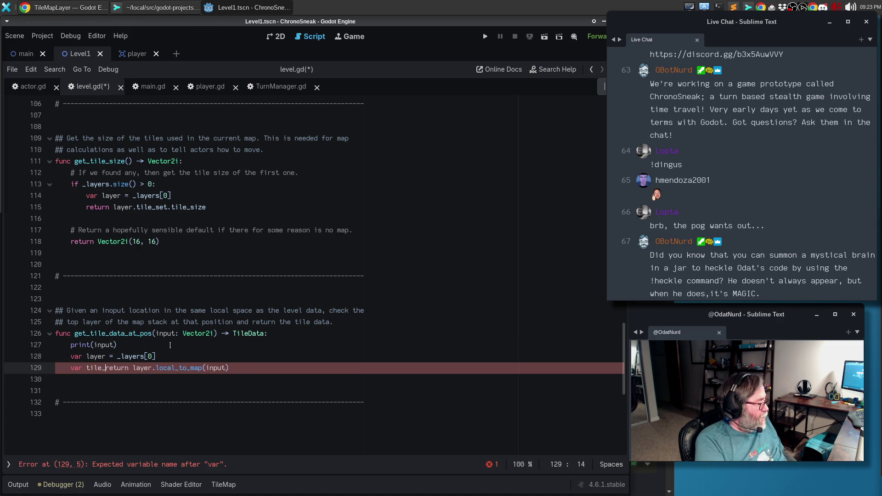
pyautogui.write(' :=')
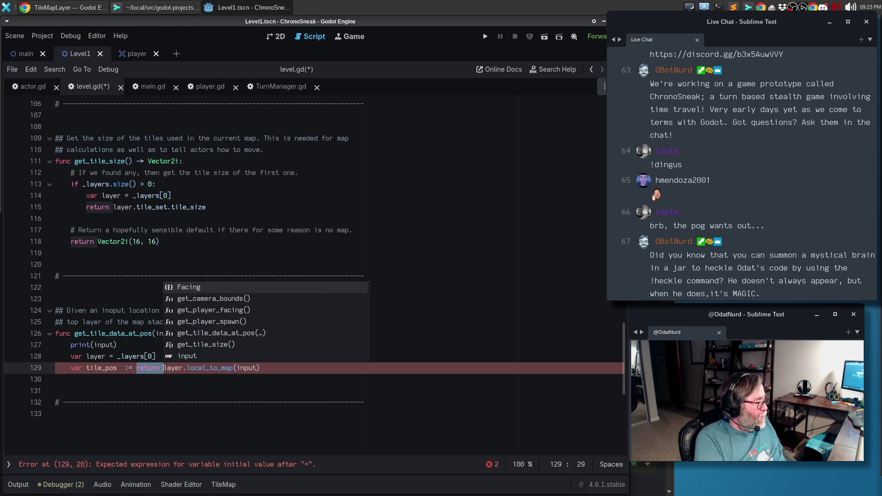
# - Make line 129 'var tile_pos := layer.local_to_map(input)' and add 'return layer.get_cell_tile_data(input)'
pyautogui.hotkey('ctrl', 'Delete')
pyautogui.press('End')
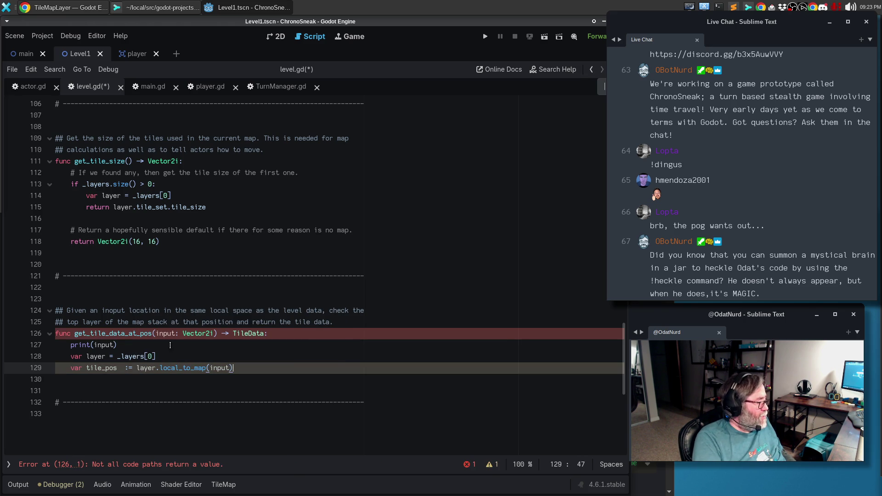
pyautogui.press('Return')
pyautogui.press('Return')
pyautogui.write('return layer.')
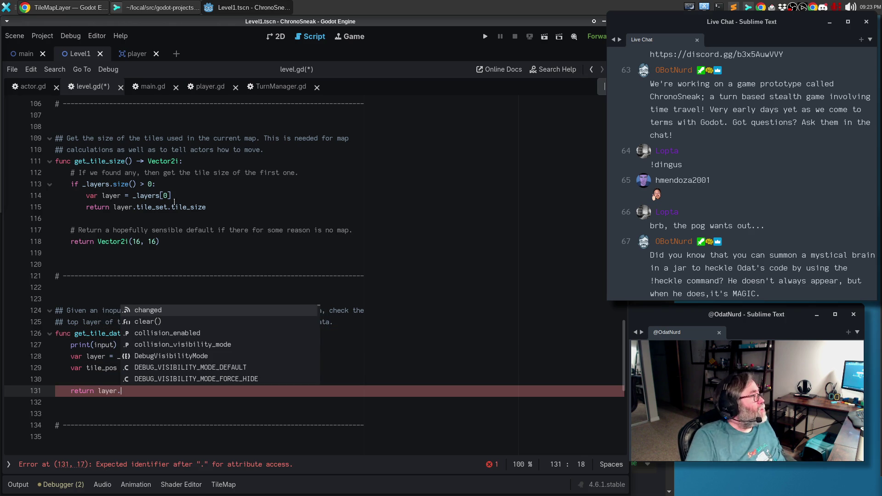
pyautogui.click(49, 8)
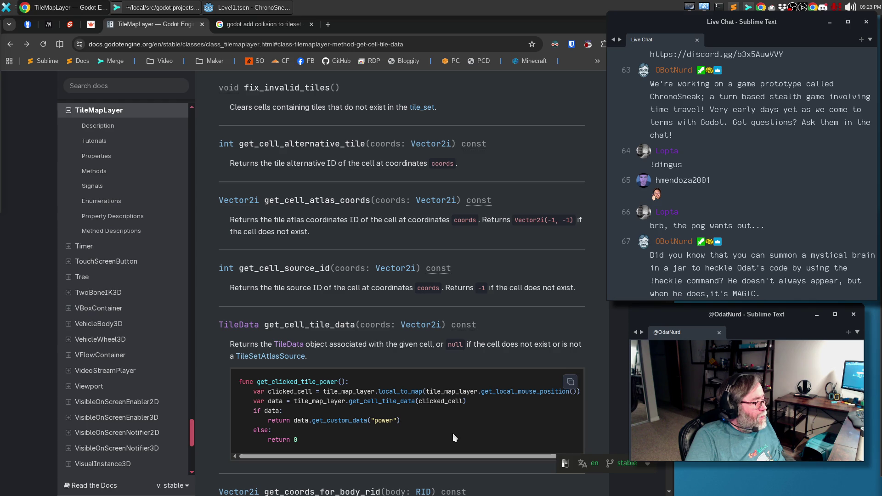
pyautogui.hotkey('alt', 'Tab')
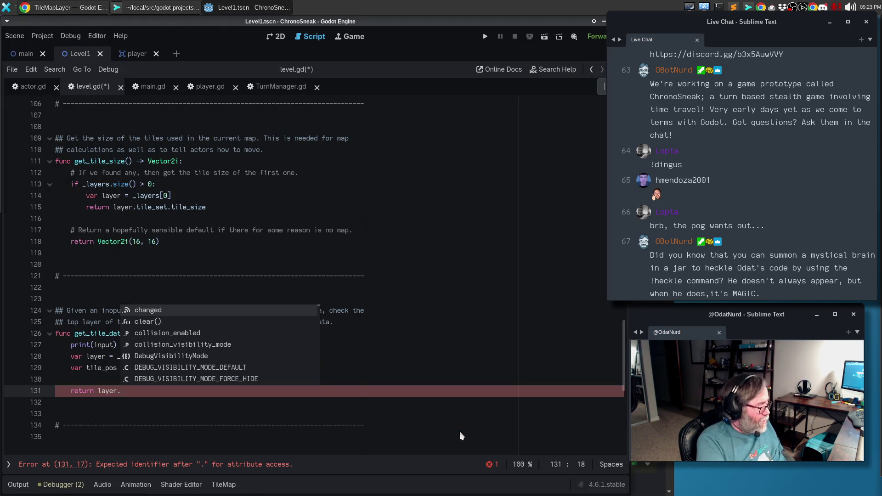
pyautogui.write('get_cell_tile')
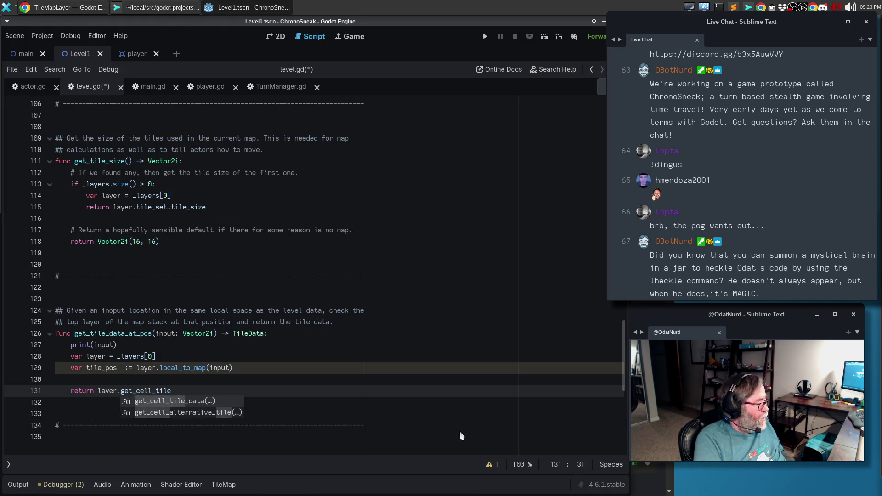
pyautogui.press('Return')
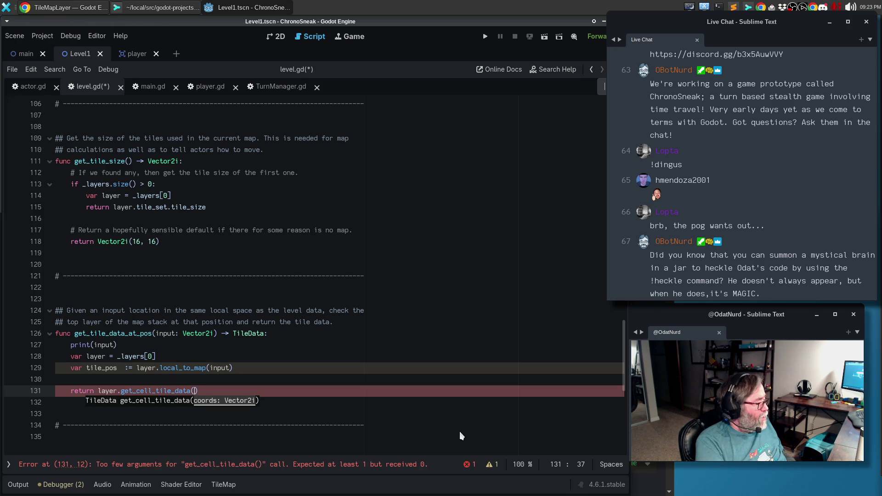
pyautogui.write('input)')
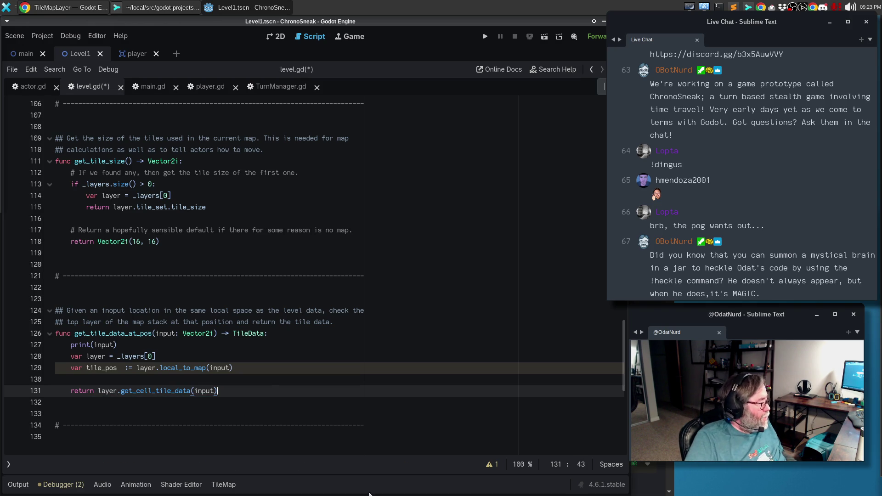
pyautogui.click(133, 379)
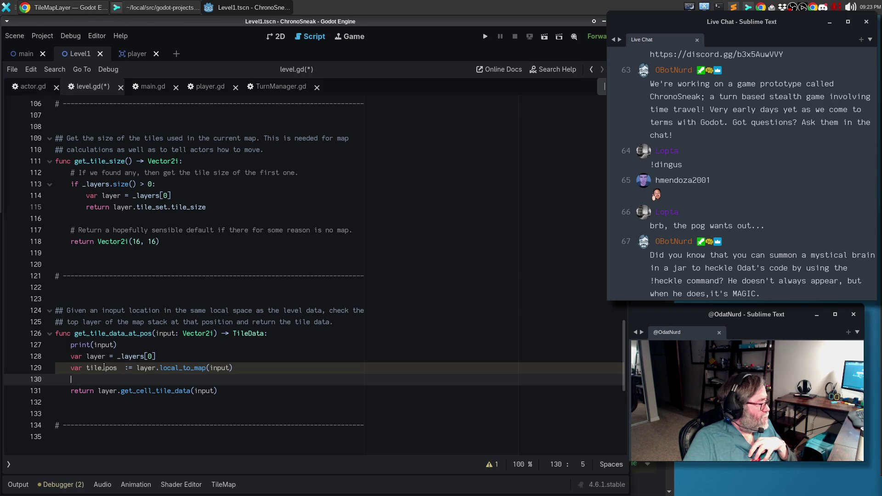
# - Change the input parameter type from Vector2i to Vector2 and show the script warnings
pyautogui.moveTo(178, 369)
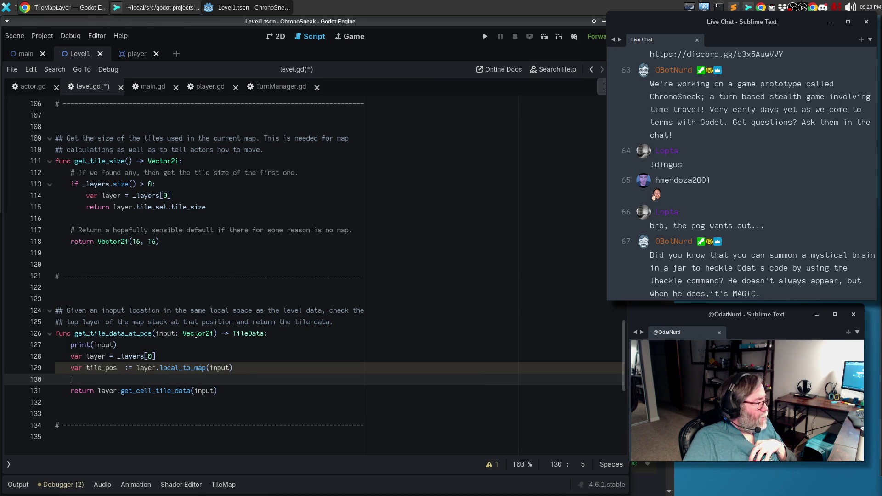
pyautogui.click(214, 333)
pyautogui.press('BackSpace')
pyautogui.click(227, 357)
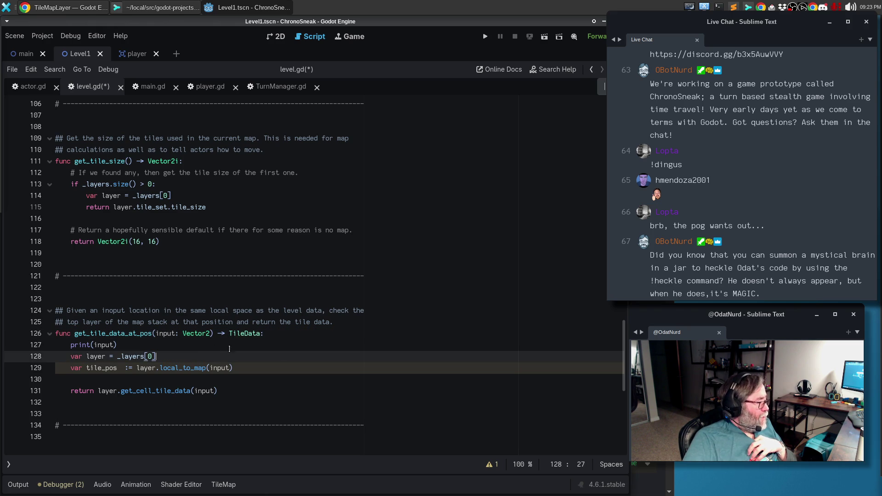
pyautogui.click(236, 386)
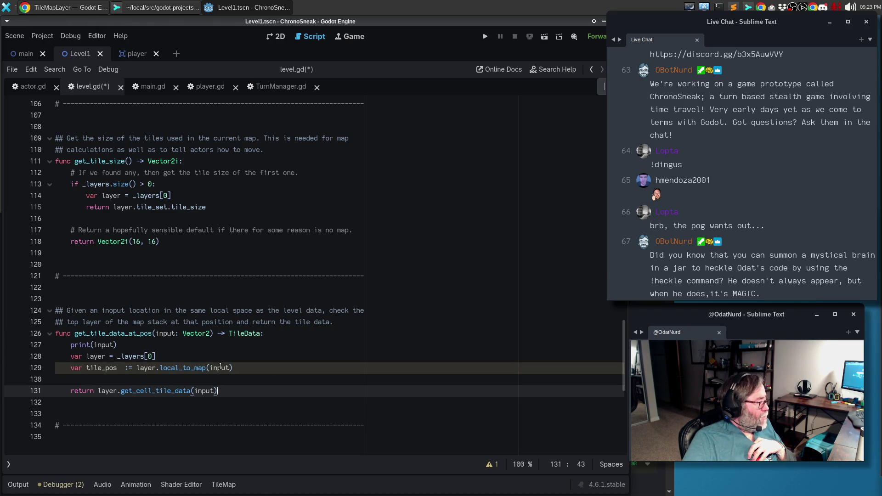
pyautogui.moveTo(220, 368)
pyautogui.click(186, 378)
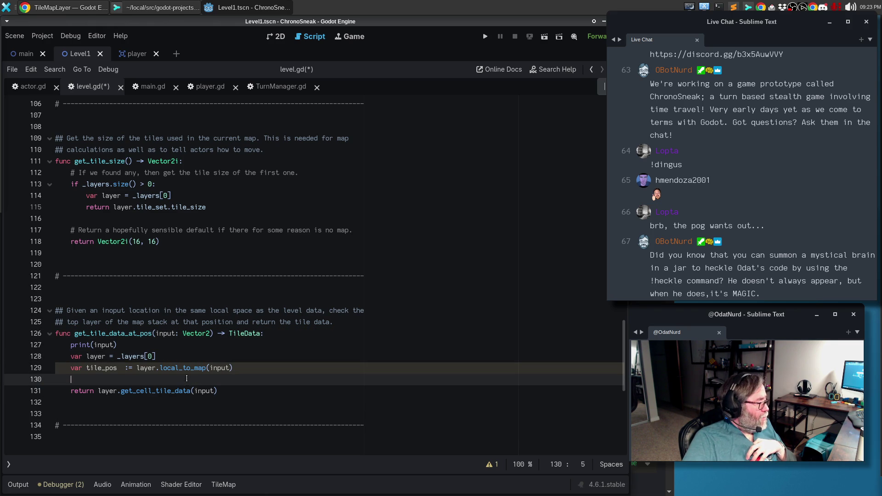
pyautogui.click(491, 465)
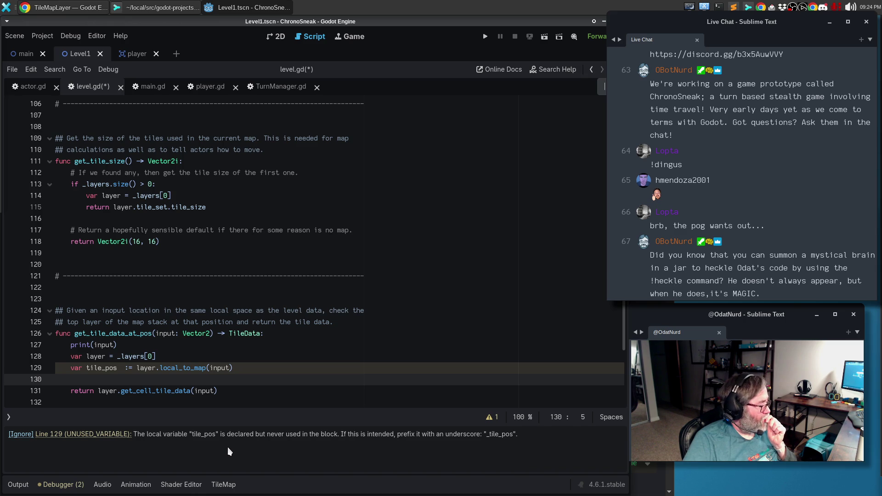
# - Pass tile_pos to get_cell_tile_data, restore the Vector2i parameter type, and save level.gd
pyautogui.doubleClick(204, 390)
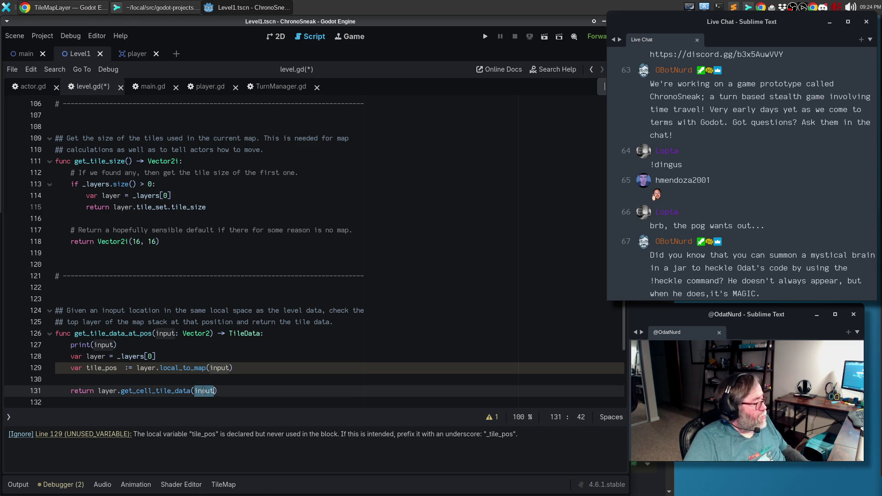
pyautogui.write('tile_pos')
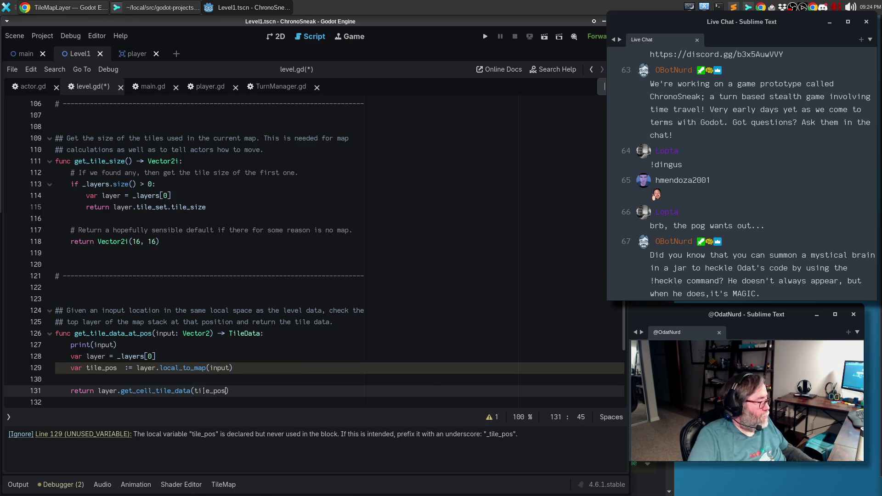
pyautogui.click(208, 333)
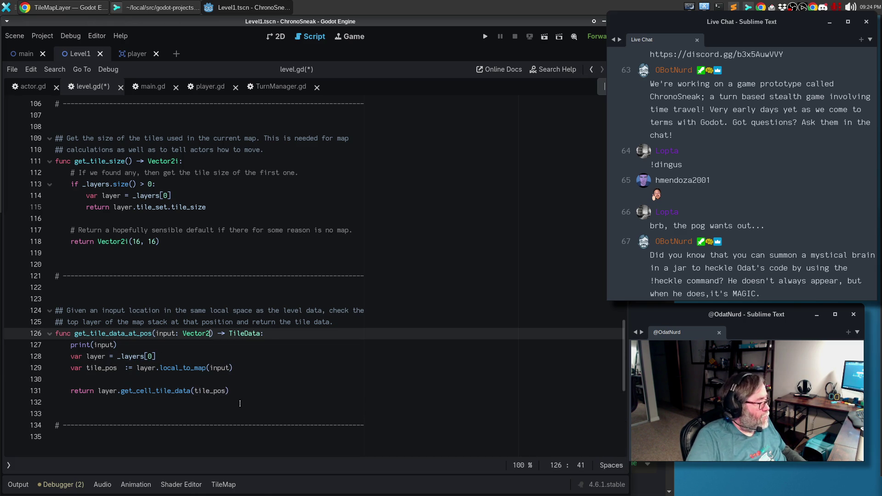
pyautogui.write('i')
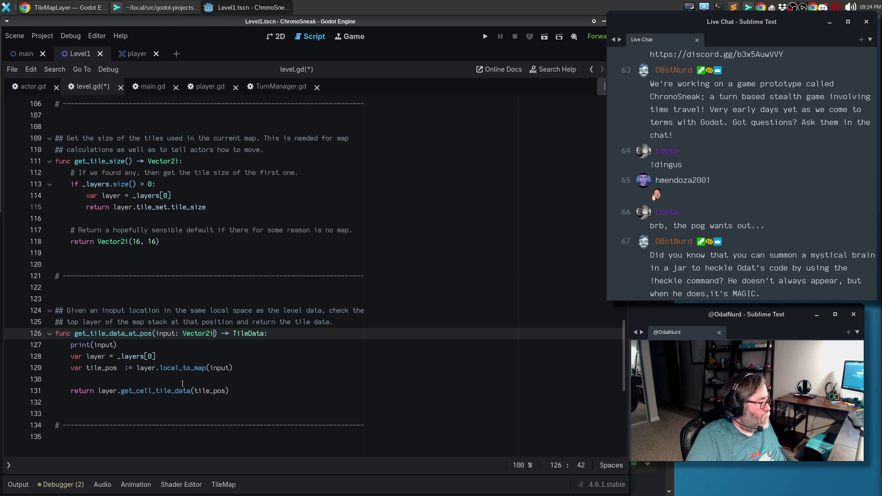
pyautogui.click(175, 380)
pyautogui.hotkey('ctrl', 's')
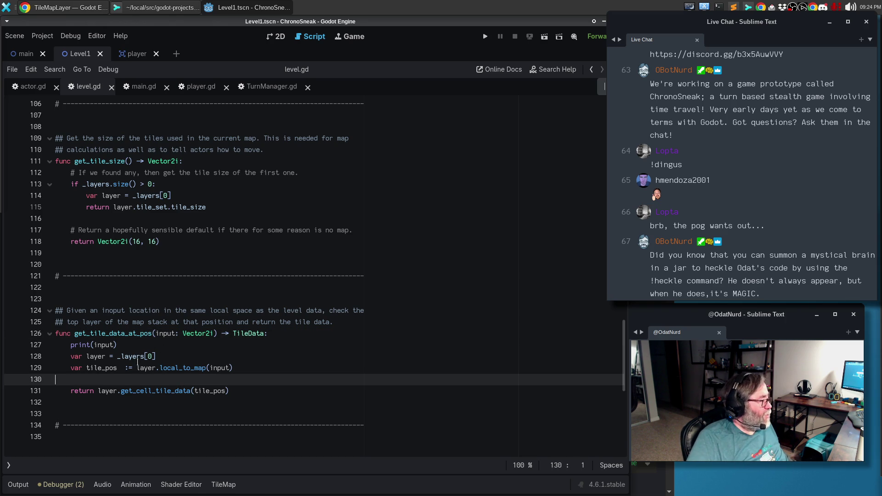
# - Remove the stray space after tile_pos and select the get_tile_data_at_pos function name
pyautogui.moveTo(118, 367); pyautogui.dragTo(123, 368)
pyautogui.press('BackSpace')
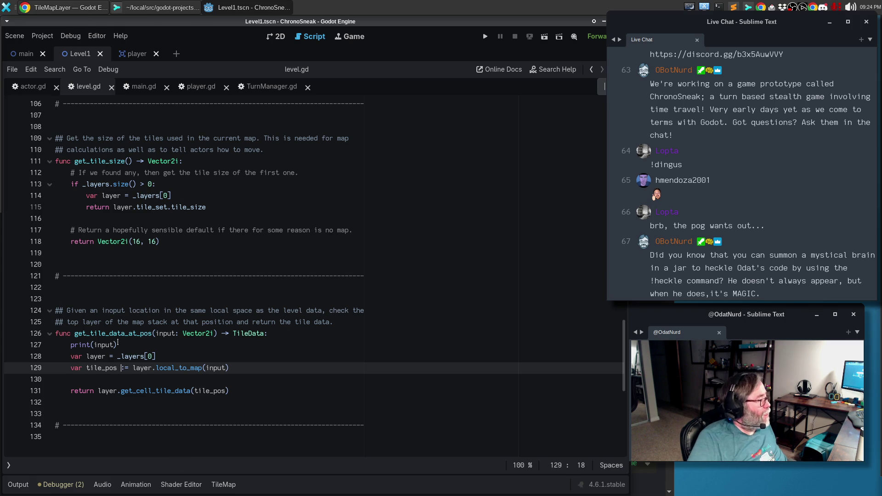
pyautogui.doubleClick(121, 334)
pyautogui.hotkey('ctrl', 'c')
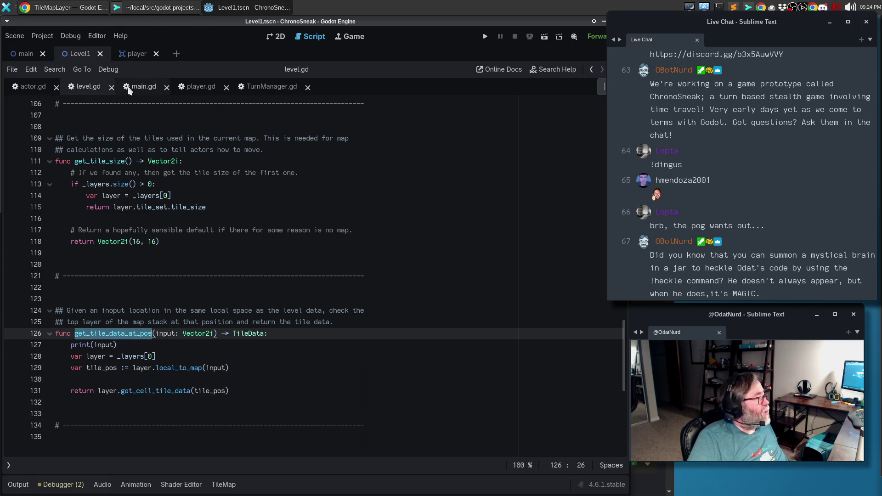
pyautogui.click(32, 87)
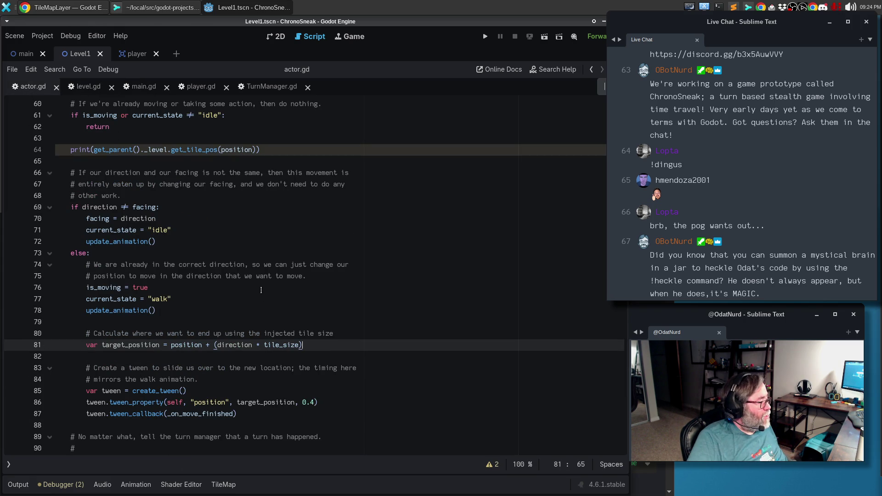
# - Paste get_tile_data_at_pos below target_position and move the indented debug print beneath that calculation
pyautogui.click(198, 150)
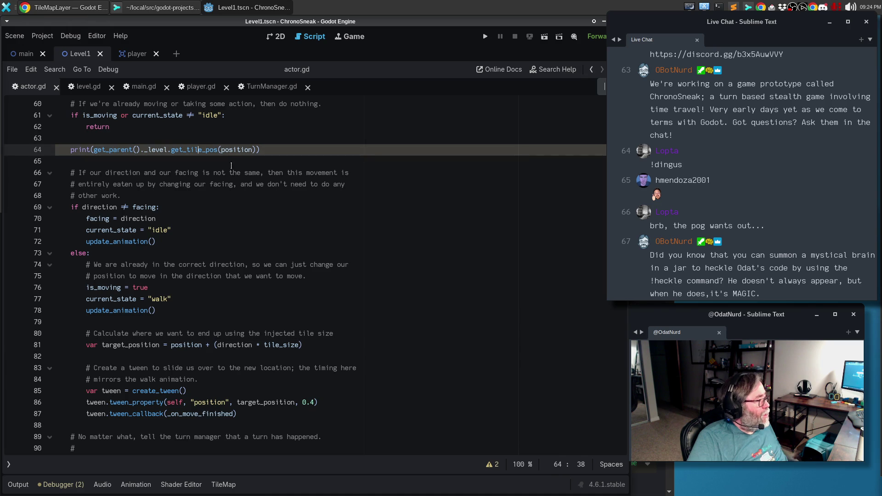
pyautogui.click(186, 356)
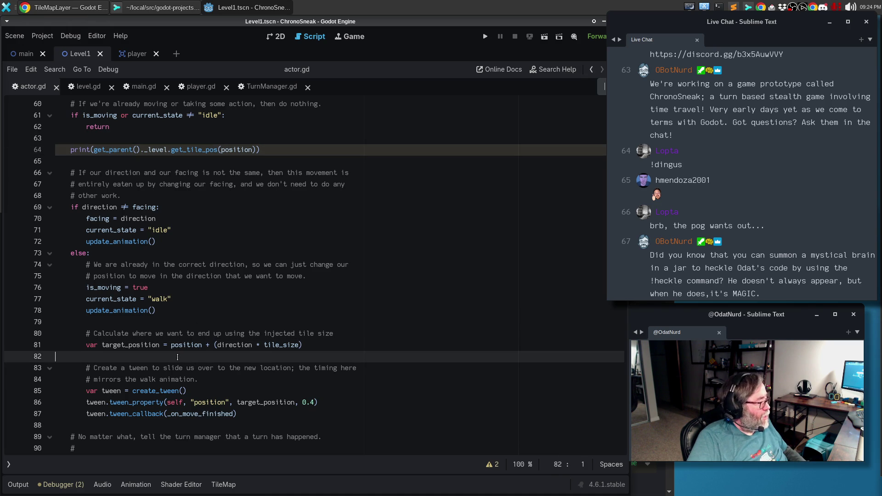
pyautogui.press('Return')
pyautogui.hotkey('ctrl', 'v')
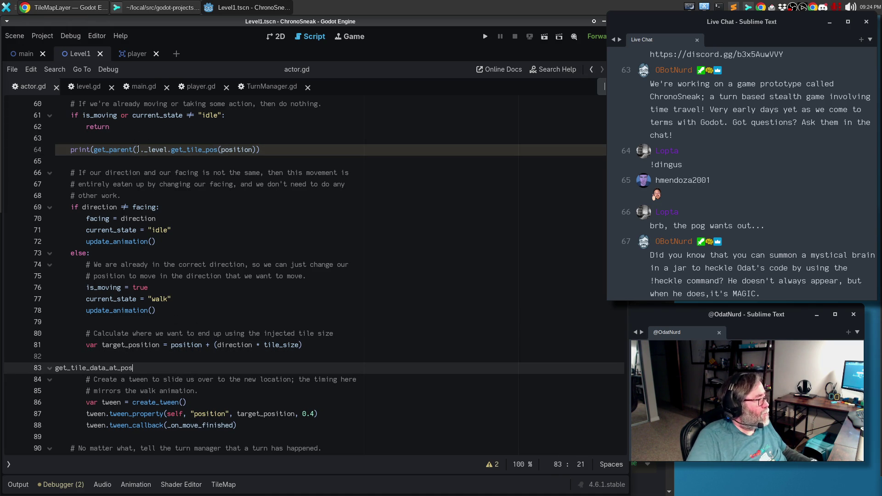
pyautogui.click(138, 150)
pyautogui.hotkey('alt', 'Down')
pyautogui.hotkey('alt', 'Down')
pyautogui.hotkey('alt', 'Down')
pyautogui.hotkey('alt', 'Down')
pyautogui.hotkey('alt', 'Down')
pyautogui.hotkey('alt', 'Down')
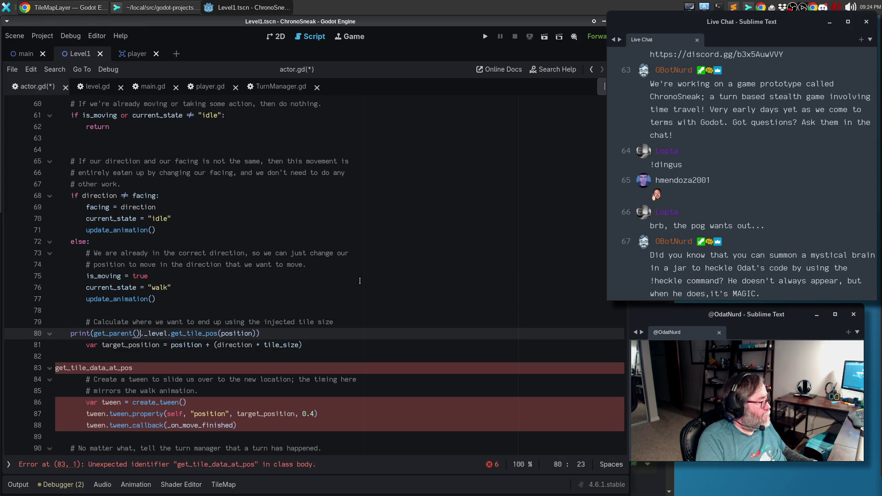
pyautogui.hotkey('alt', 'Down')
pyautogui.press('Home')
pyautogui.press('Tab')
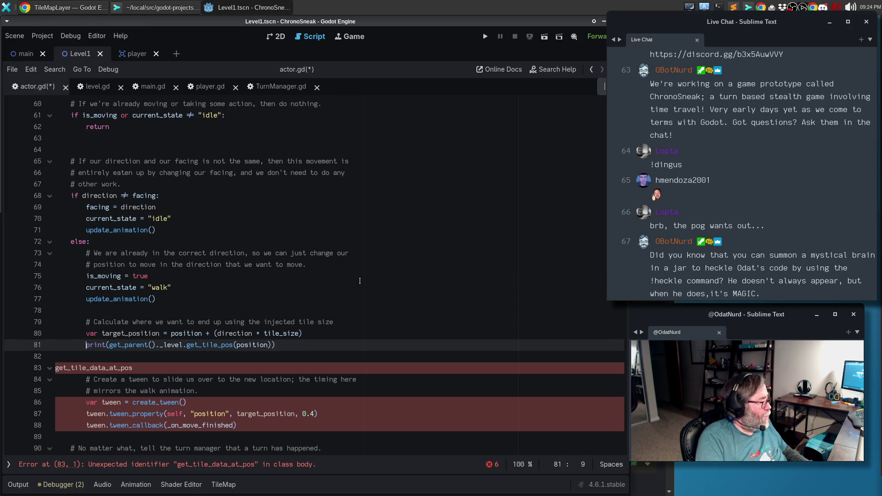
# - Change the print to get_tile_data_at_pos(target_position), remove the extra lines, and save actor.gd
pyautogui.press('Down')
pyautogui.press('Down')
pyautogui.press('Home')
pyautogui.hotkey('shift', 'End')
pyautogui.press('Delete')
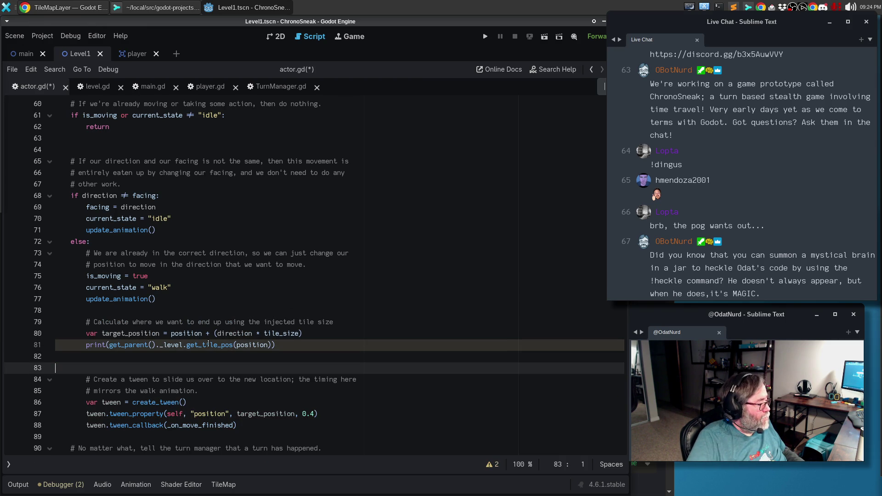
pyautogui.doubleClick(208, 344)
pyautogui.hotkey('ctrl', 'v')
pyautogui.doubleClick(138, 334)
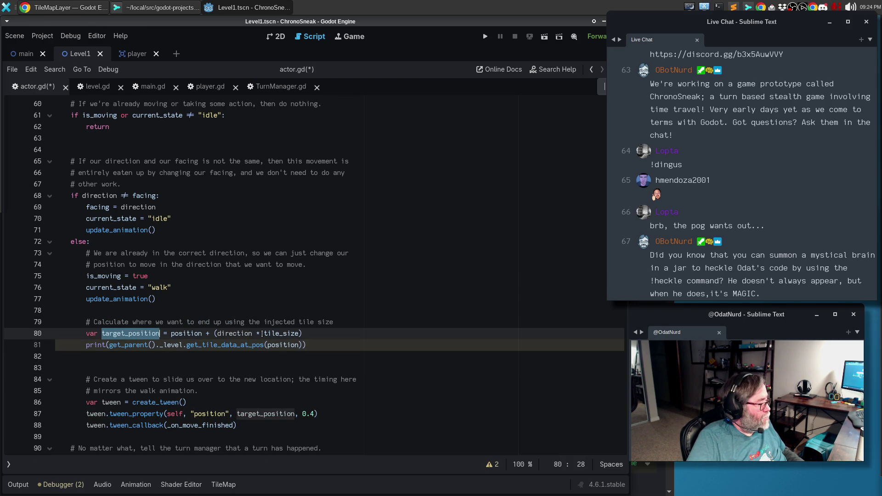
pyautogui.hotkey('ctrl', 'c')
pyautogui.doubleClick(283, 345)
pyautogui.hotkey('ctrl', 'v')
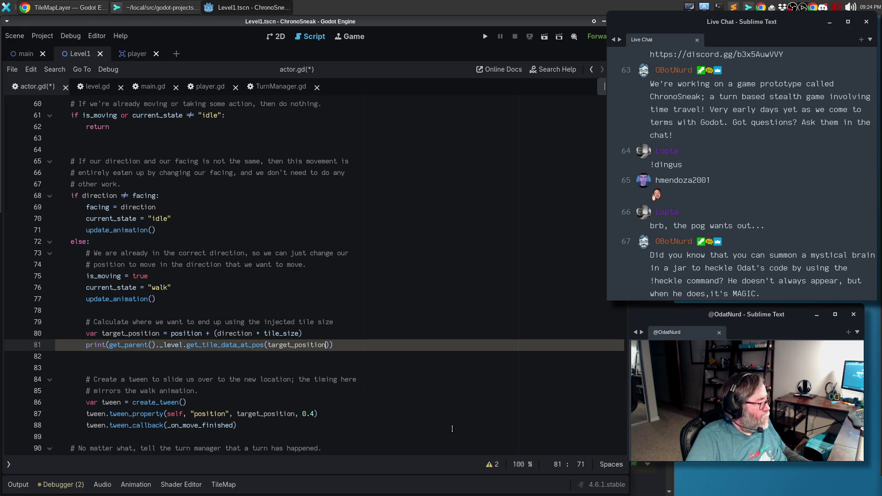
pyautogui.press('Down')
pyautogui.press('BackSpace')
pyautogui.hotkey('ctrl', 's')
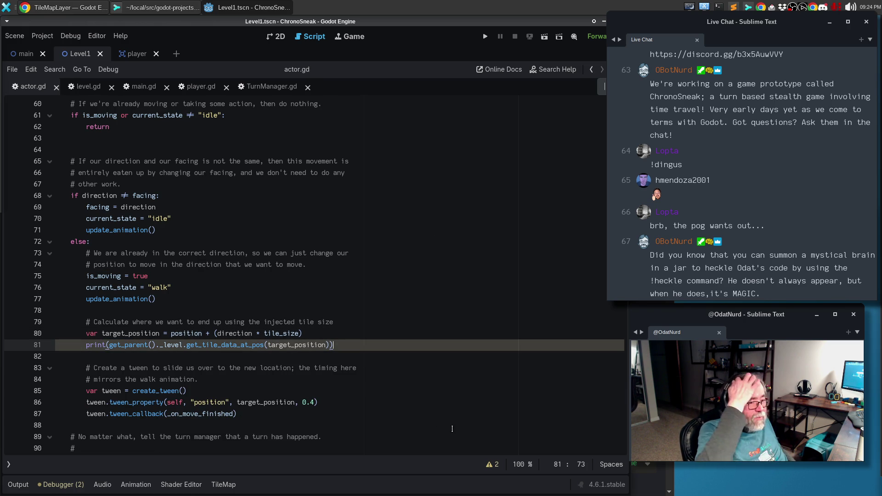
# - Run the game with F5 and walk the player down twice, left and right to log tile data
pyautogui.press('F5')
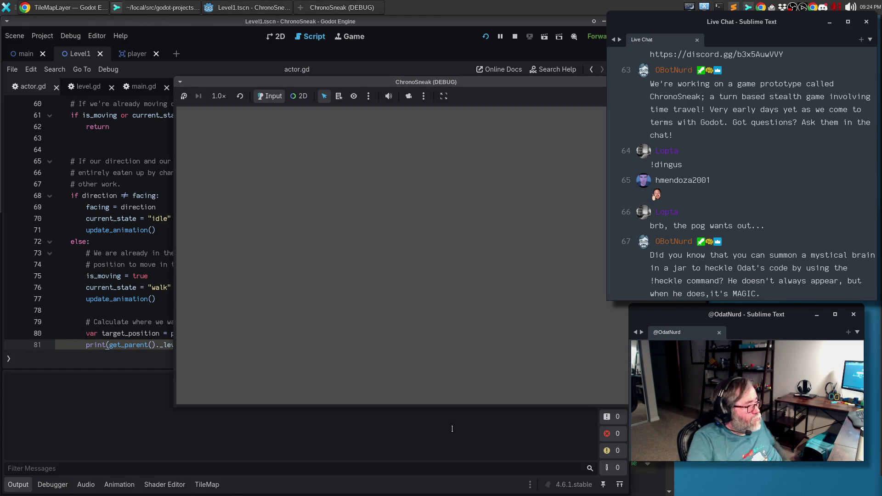
pyautogui.press('Down')
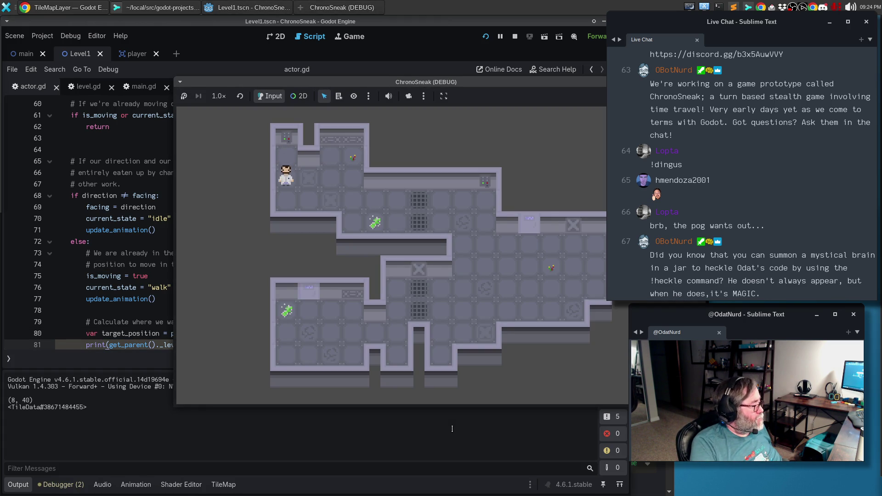
pyautogui.press('Down')
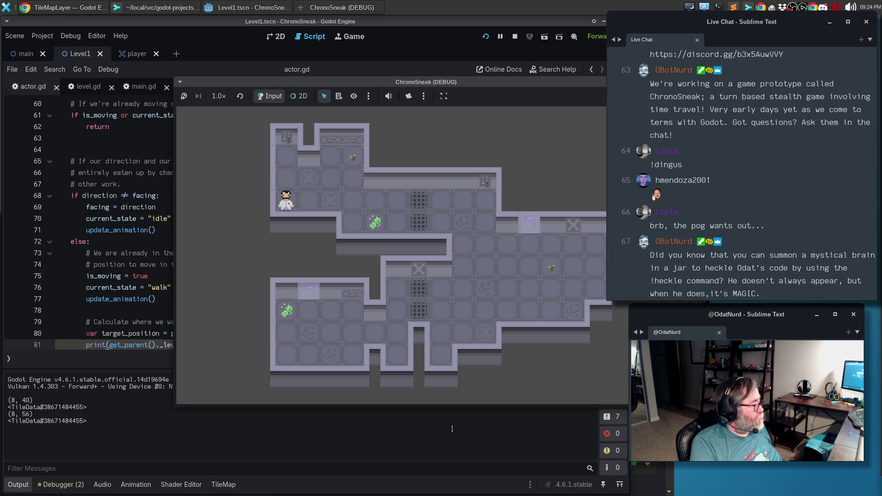
pyautogui.press('Left')
pyautogui.press('Left')
pyautogui.press('Right')
pyautogui.press('Right')
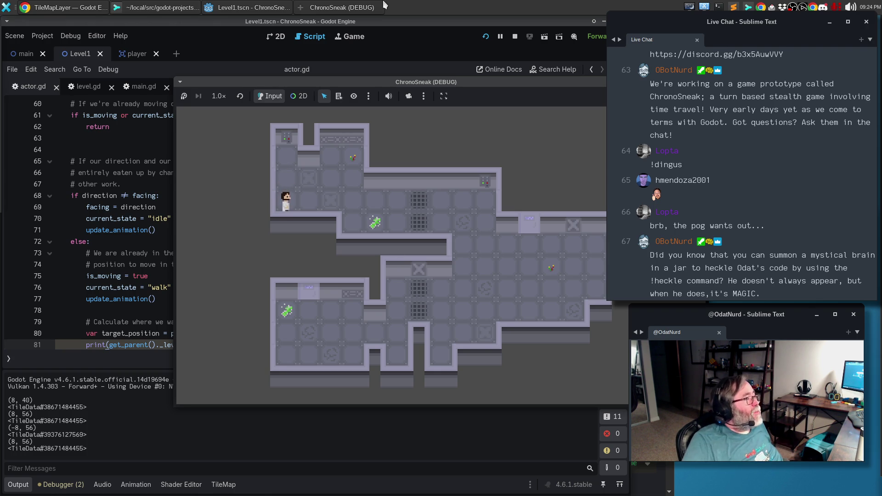
pyautogui.click(240, 4)
pyautogui.click(152, 9)
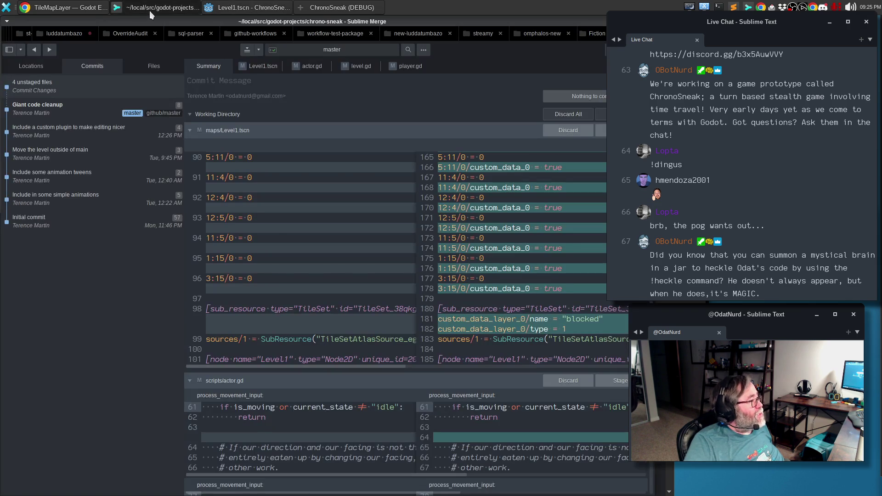
# - Open the TileData docs page, read the get_custom_data method description, then return to Godot
pyautogui.click(92, 10)
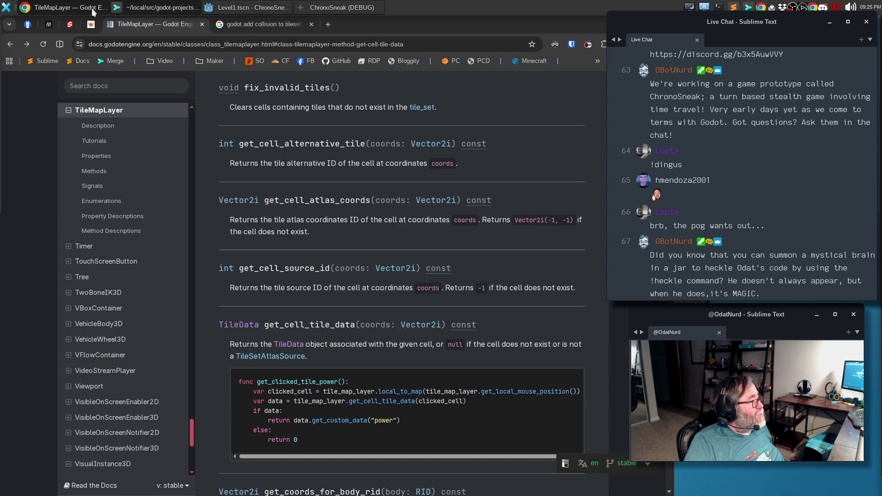
pyautogui.click(97, 87)
pyautogui.press('Escape')
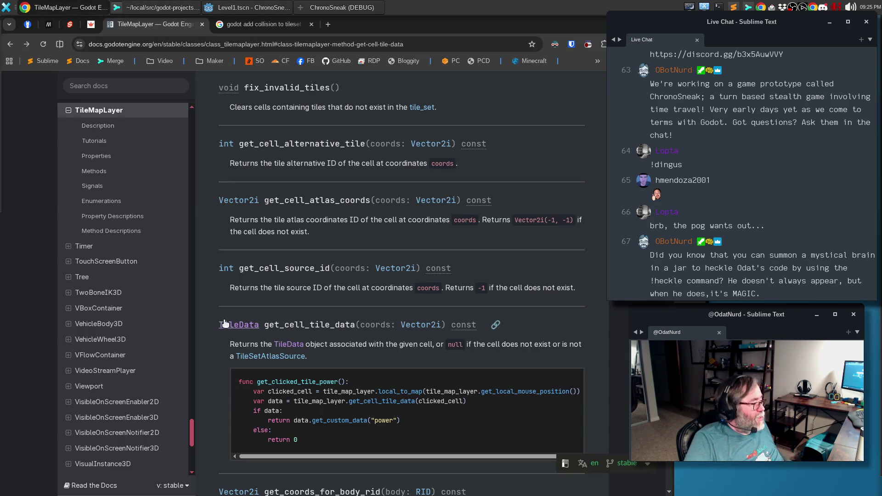
pyautogui.click(227, 324)
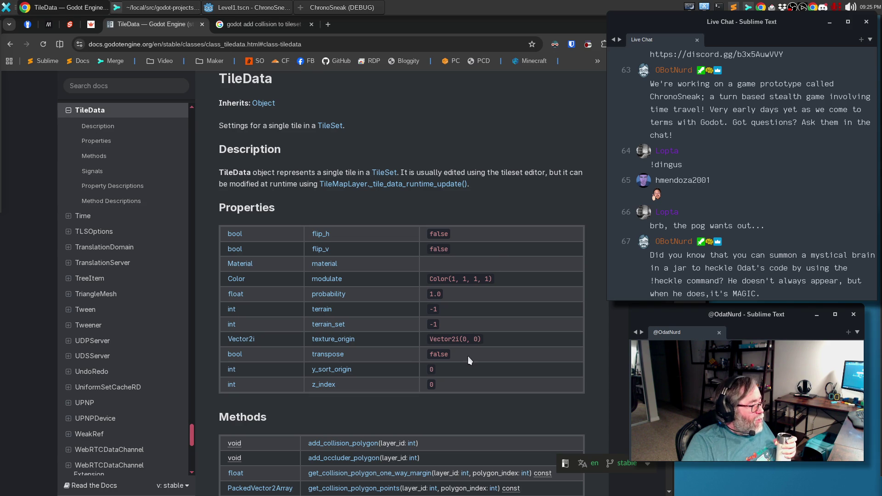
pyautogui.scroll(-2, 476, 334)
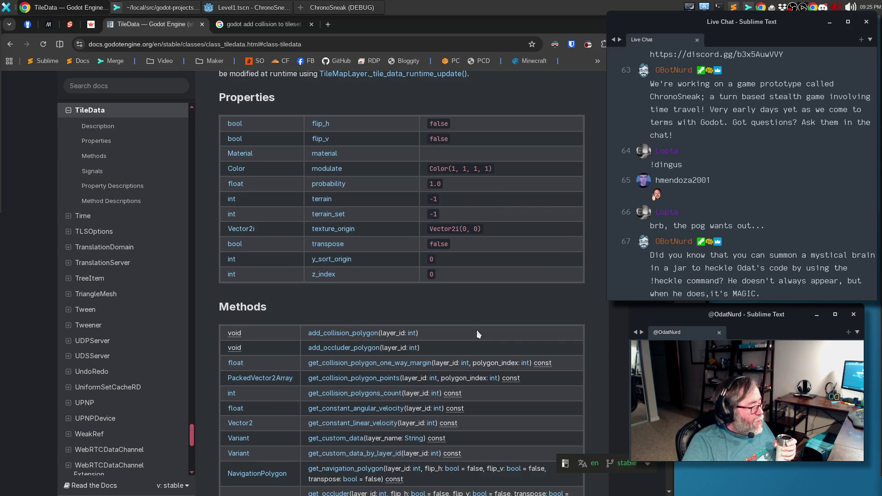
pyautogui.scroll(-1, 476, 330)
pyautogui.scroll(-1, 476, 331)
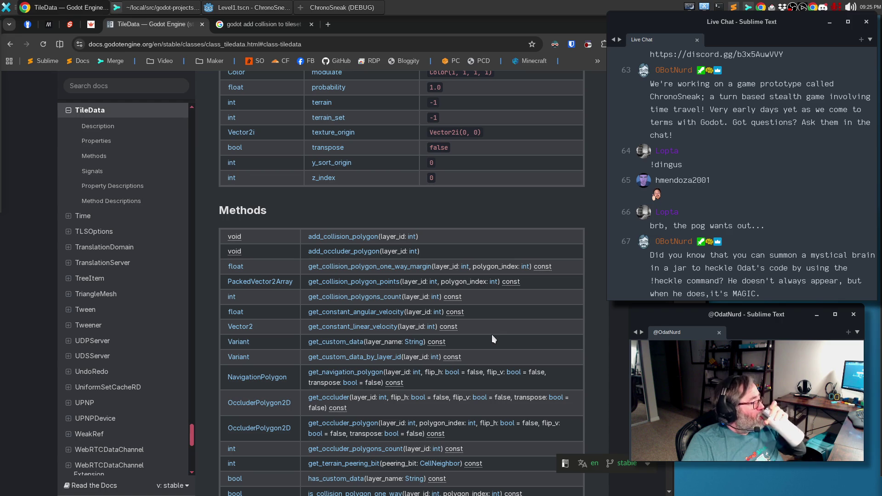
pyautogui.click(346, 342)
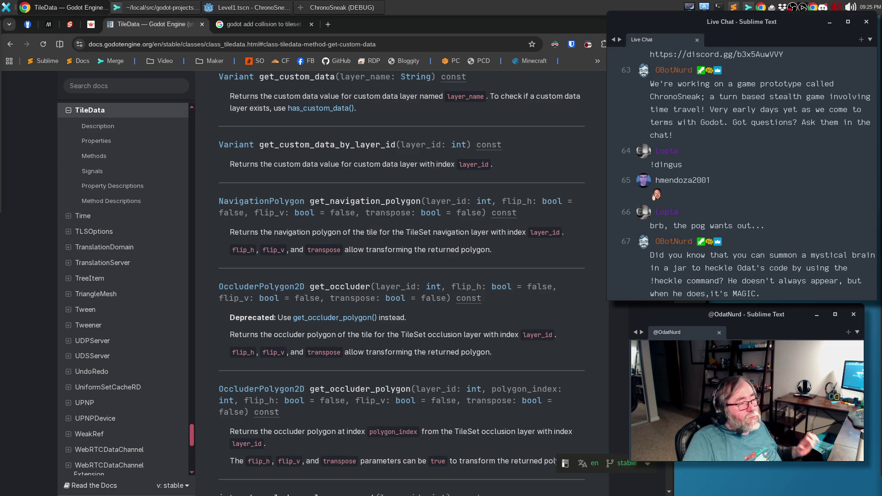
pyautogui.click(261, 8)
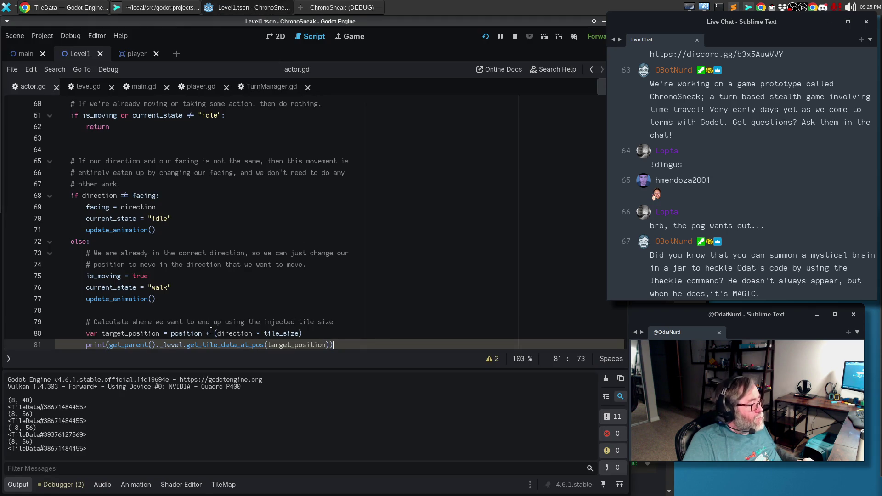
# - Move the get_parent()._level.get_tile_data_at_pos(target_position) lookup into a new 'var data :=' line, leaving print() empty
pyautogui.moveTo(203, 331)
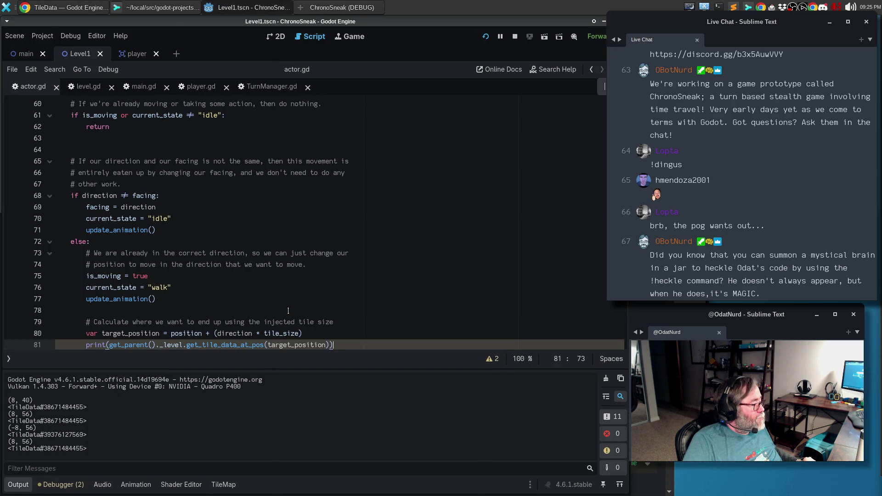
pyautogui.hotkey('shift', 'Home')
pyautogui.press('BackSpace')
pyautogui.write('va')
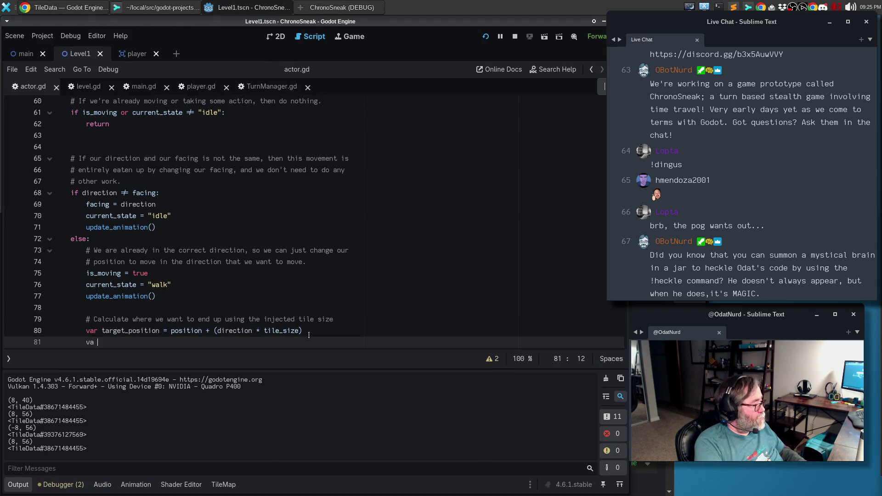
pyautogui.write('r data :=')
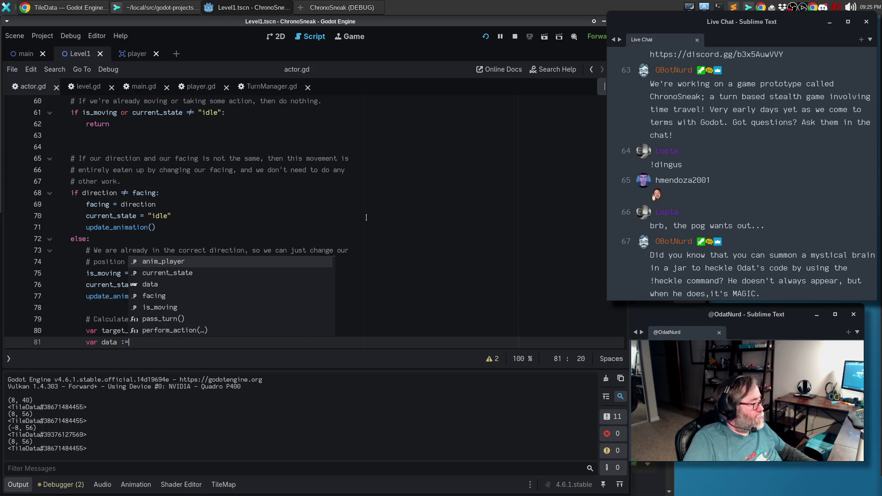
pyautogui.press('BackSpace')
pyautogui.write('=')
pyautogui.scroll(-2, 188, 290)
pyautogui.moveTo(336, 284); pyautogui.dragTo(164, 284)
pyautogui.moveTo(109, 285); pyautogui.dragTo(328, 284)
pyautogui.hotkey('ctrl', 'x')
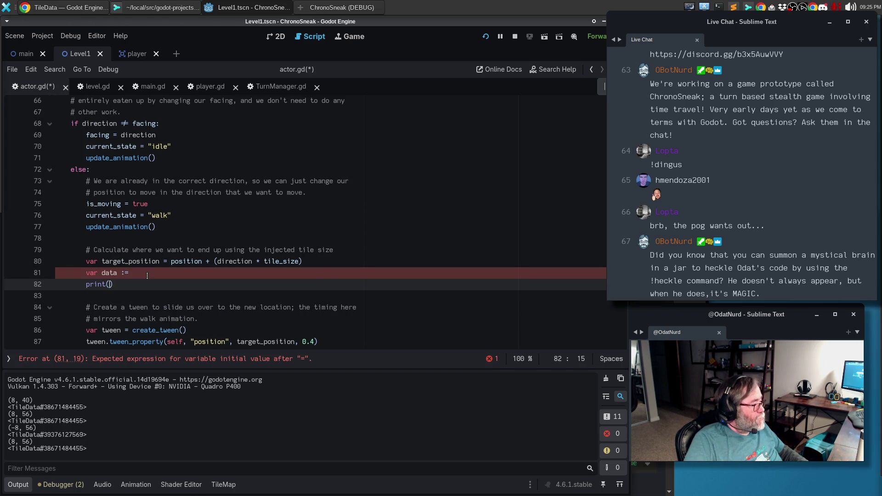
pyautogui.press('Up')
pyautogui.press('End')
pyautogui.hotkey('ctrl', 'v')
pyautogui.hotkey('ctrl', 'Left')
pyautogui.hotkey('ctrl', 'Left')
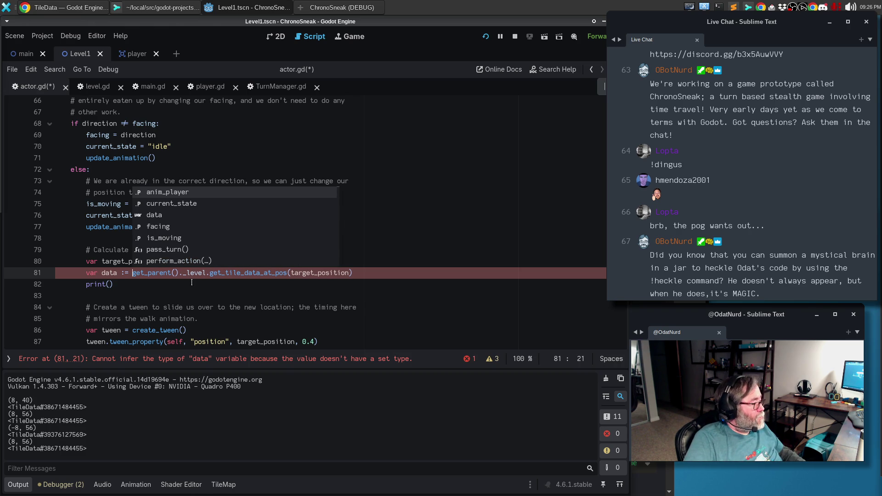
# - Add 'as TileData' to the data assignment and check the script warnings
pyautogui.click(179, 287)
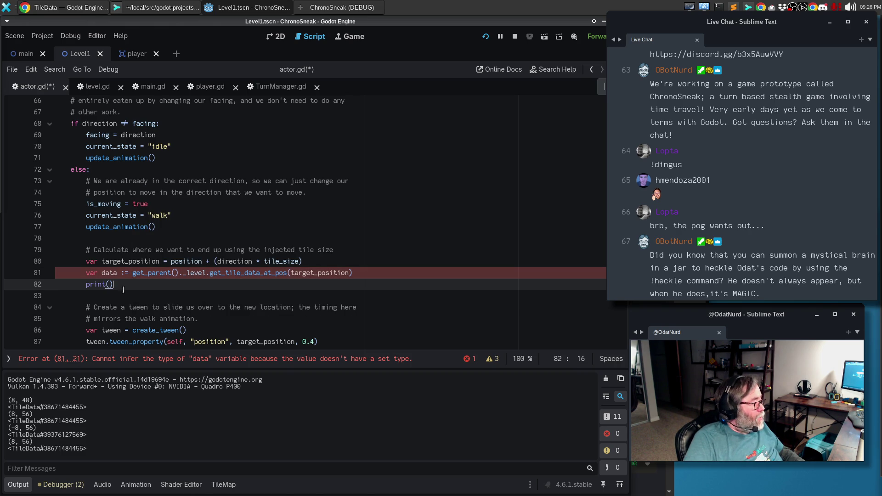
pyautogui.click(123, 273)
pyautogui.press('BackSpace')
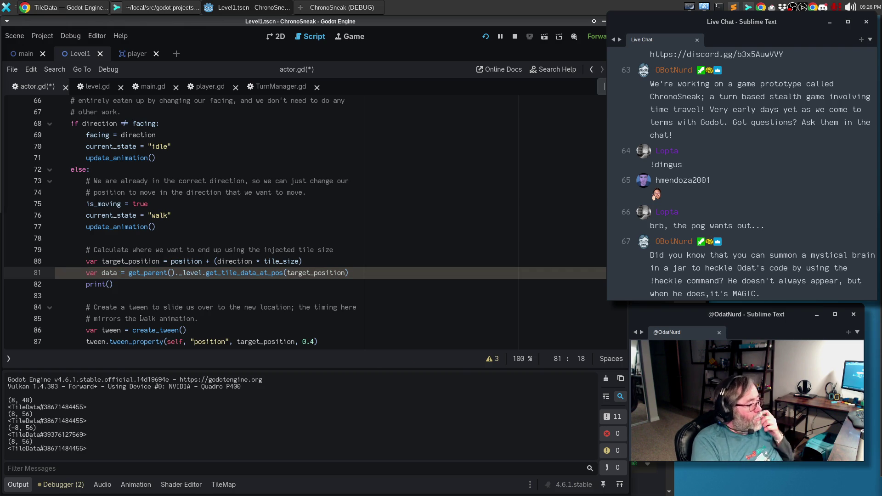
pyautogui.write(':')
pyautogui.press('End')
pyautogui.write('as TileData')
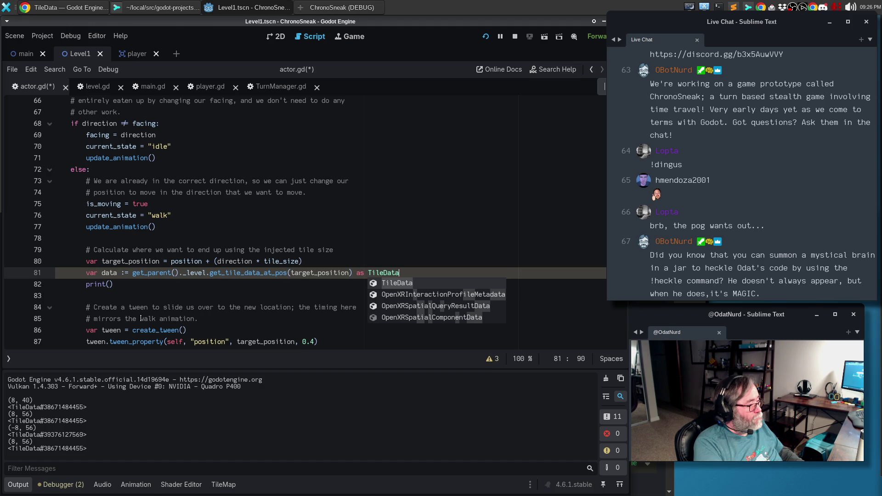
pyautogui.press('Escape')
pyautogui.press('Down')
pyautogui.press('Down')
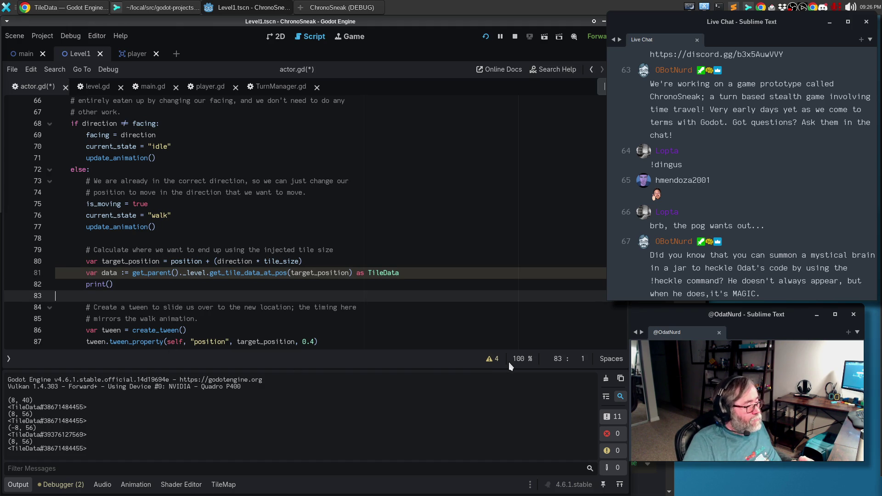
pyautogui.click(494, 359)
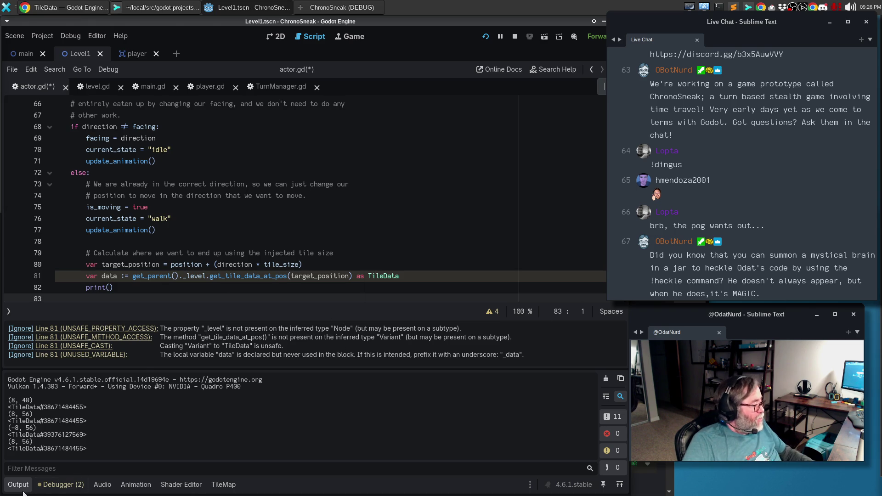
# - Collapse the output log and fill the print with data.get_custom_data('thing
pyautogui.click(25, 488)
pyautogui.click(61, 485)
pyautogui.click(61, 485)
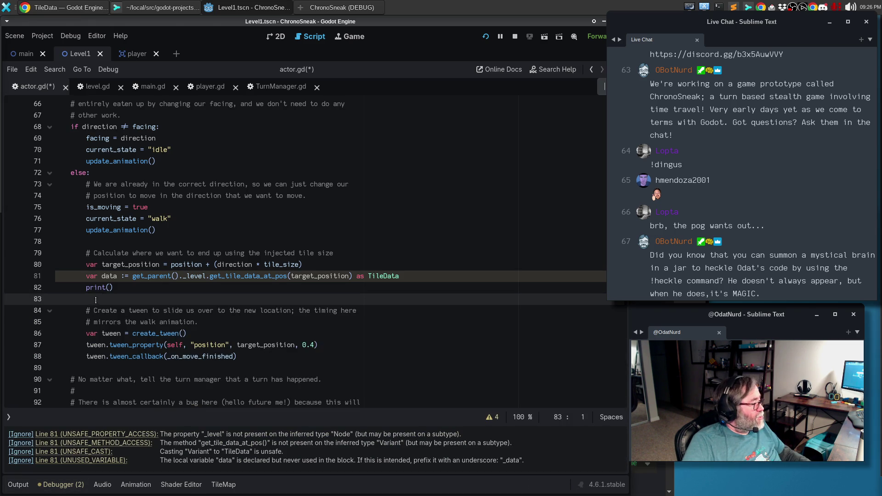
pyautogui.click(108, 287)
pyautogui.write('data')
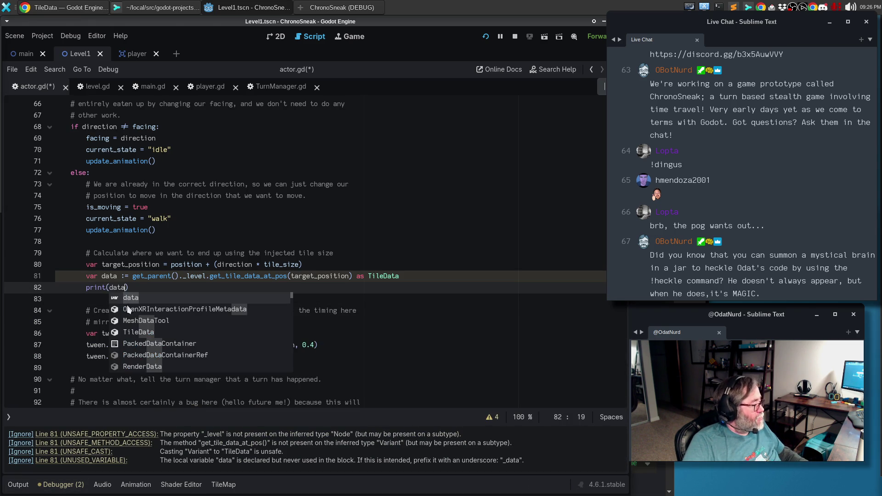
pyautogui.press('Escape')
pyautogui.press('Down')
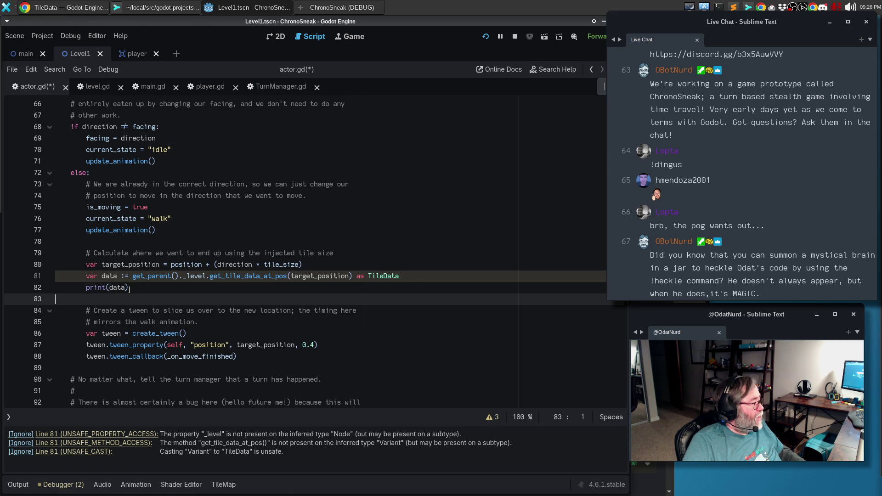
pyautogui.click(126, 287)
pyautogui.write('.get')
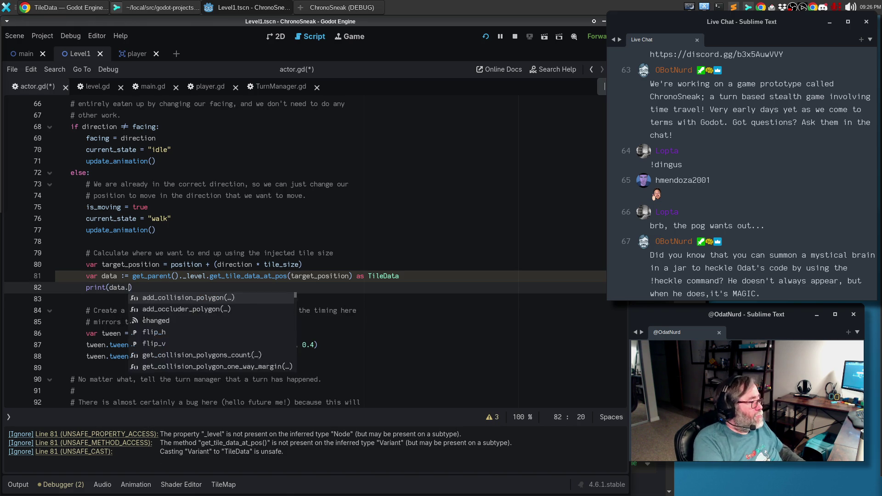
pyautogui.write('_cus')
pyautogui.press('Return')
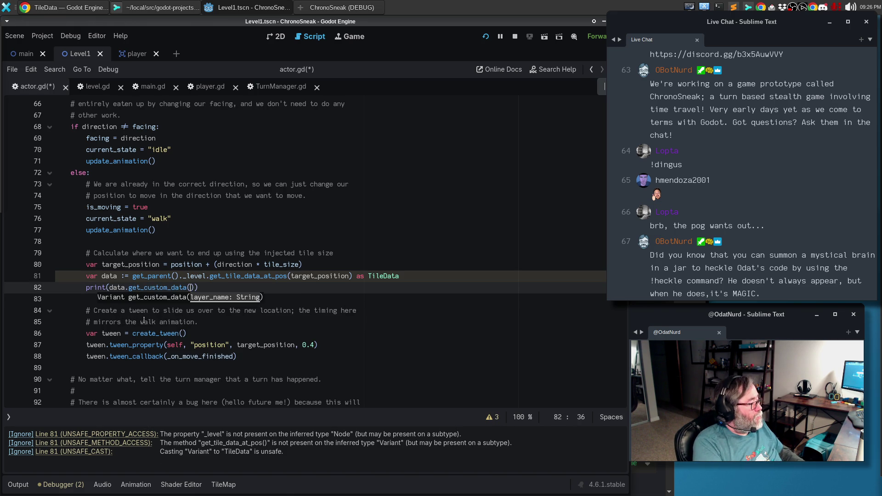
pyautogui.write("'thing")
# - Test-run the game and move the player down; the lookup logs <null> at (8, 40) and (8, 56)
pyautogui.press('F5')
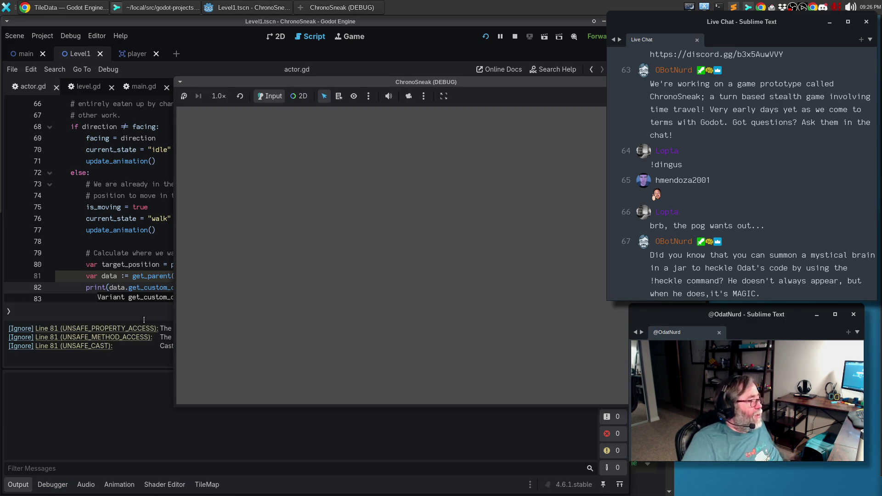
pyautogui.press('Down')
pyautogui.press('Down')
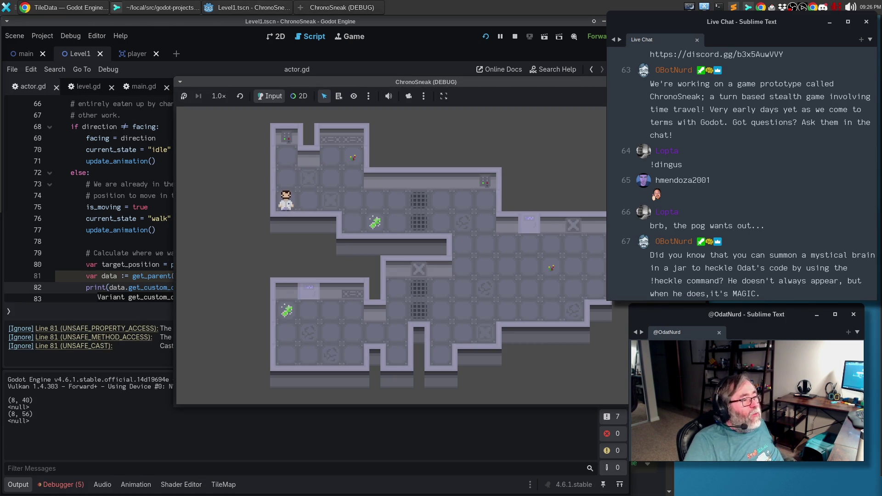
pyautogui.press('F8')
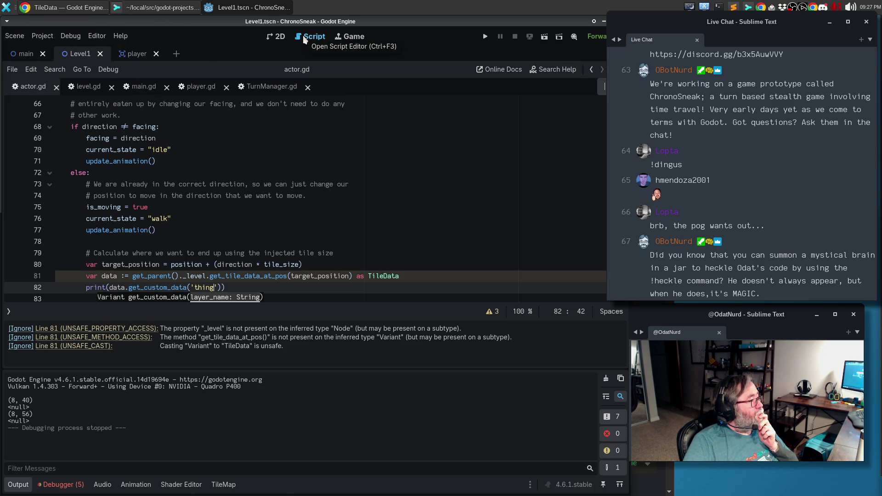
pyautogui.click(279, 36)
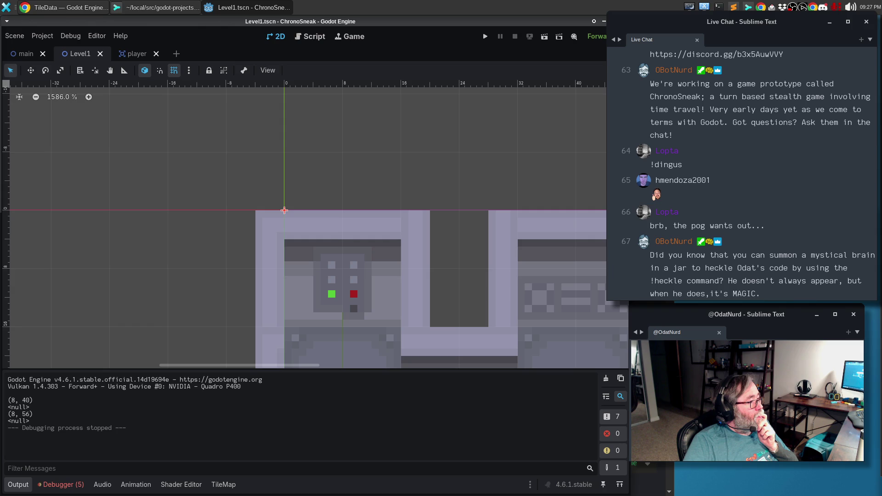
# - Check the custom data layer name in the TileMapLayer's tile set
pyautogui.hotkey('ctrl', 'shift', 'F11')
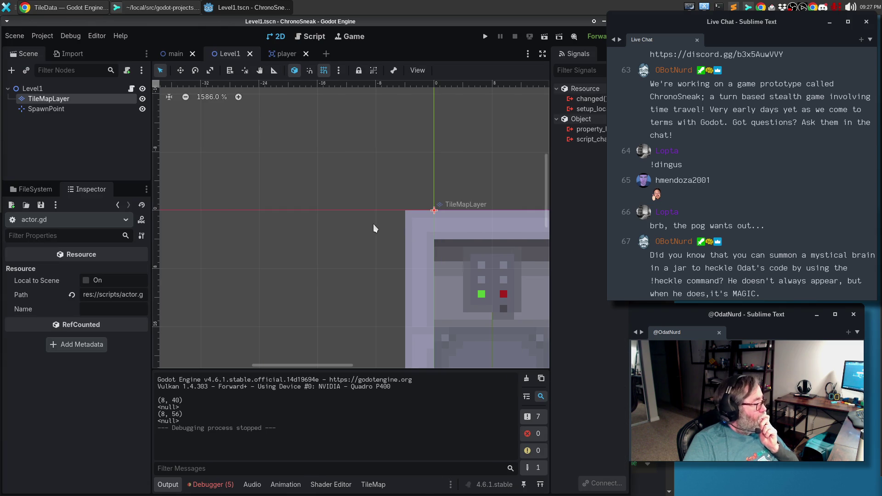
pyautogui.click(36, 98)
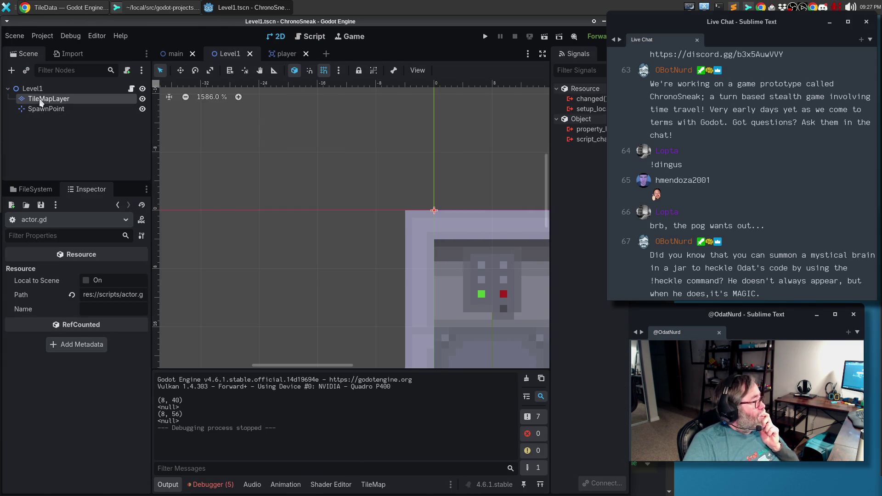
pyautogui.click(407, 486)
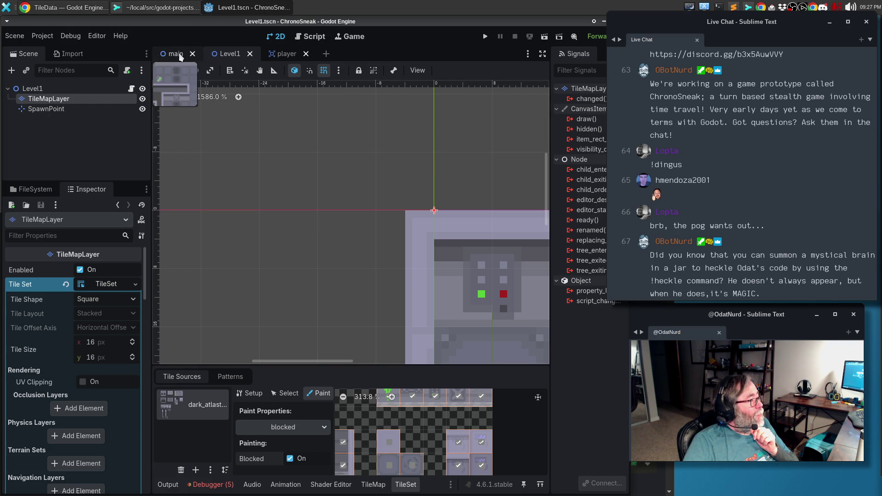
pyautogui.click(543, 54)
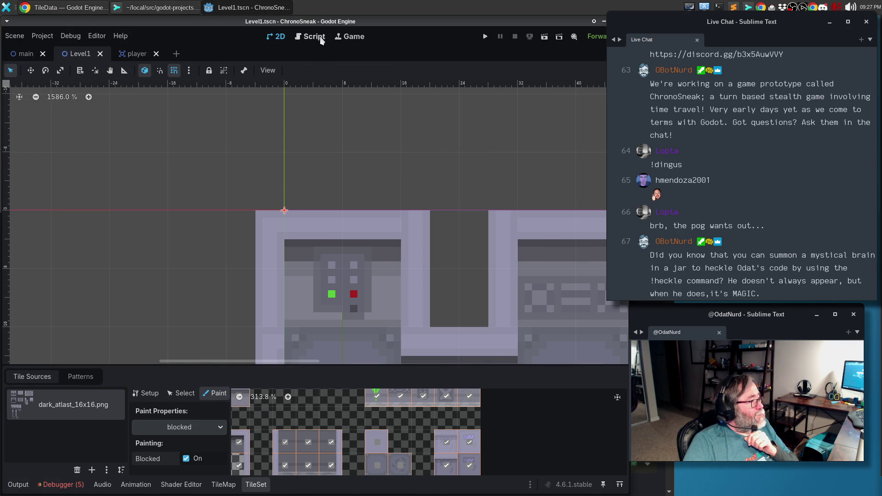
# - Change the print's custom data lookup from 'thing' to 'blocked' and run the game
pyautogui.click(315, 37)
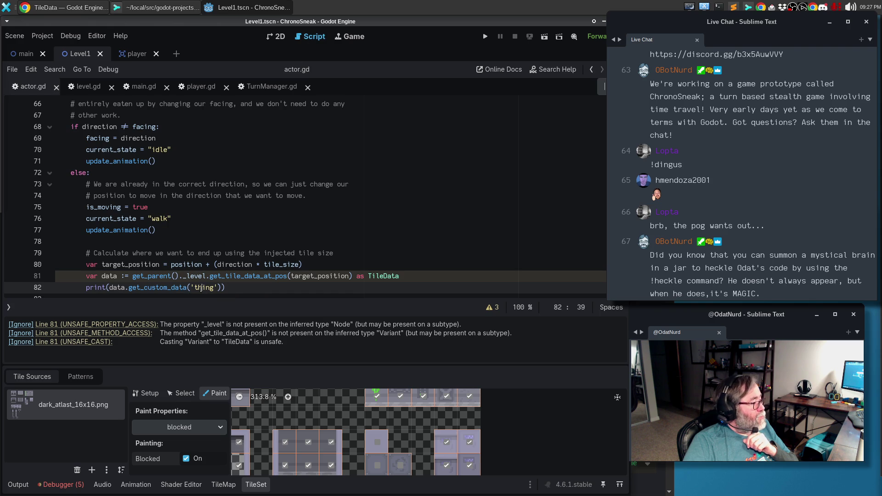
pyautogui.hotkey('ctrl', 'shift', 'Left')
pyautogui.write('blocked')
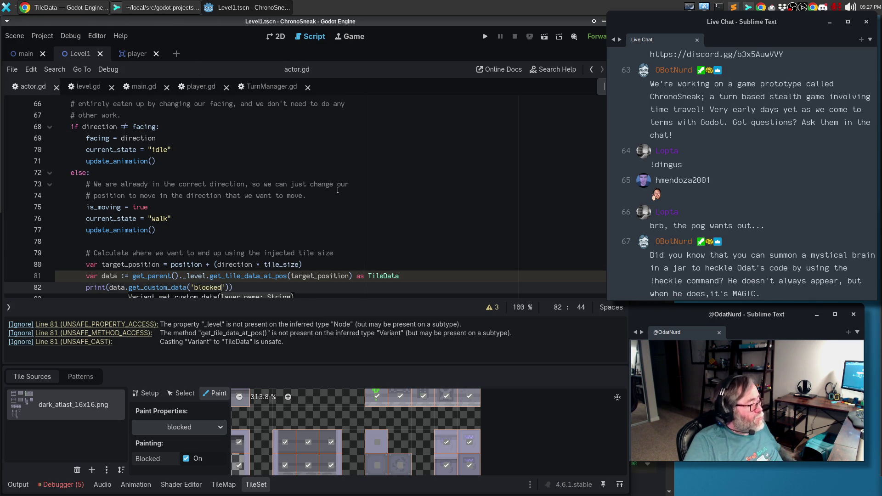
pyautogui.press('F5')
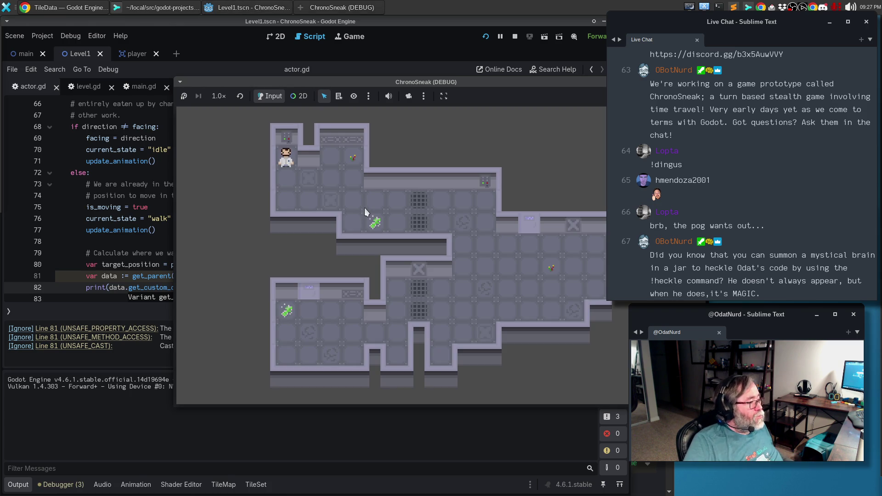
# - Walk the player down, up, left and right, logging 'blocked' true at (8, 72) and (-8, 56), then stop
pyautogui.press('Down')
pyautogui.press('Down')
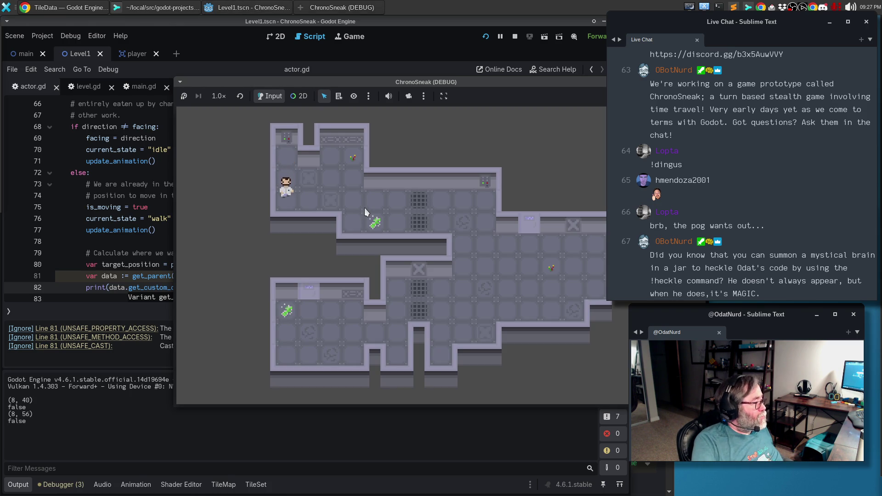
pyautogui.press('Down')
pyautogui.press('Up')
pyautogui.press('Left')
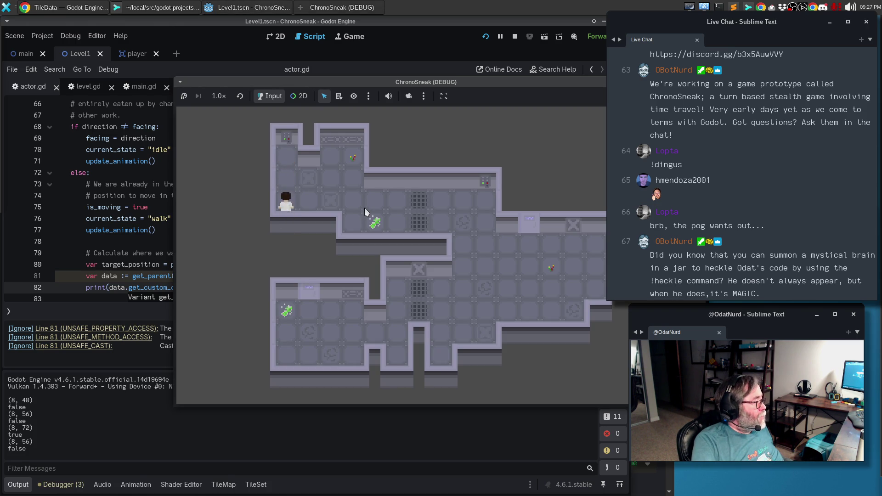
pyautogui.press('Left')
pyautogui.press('Right')
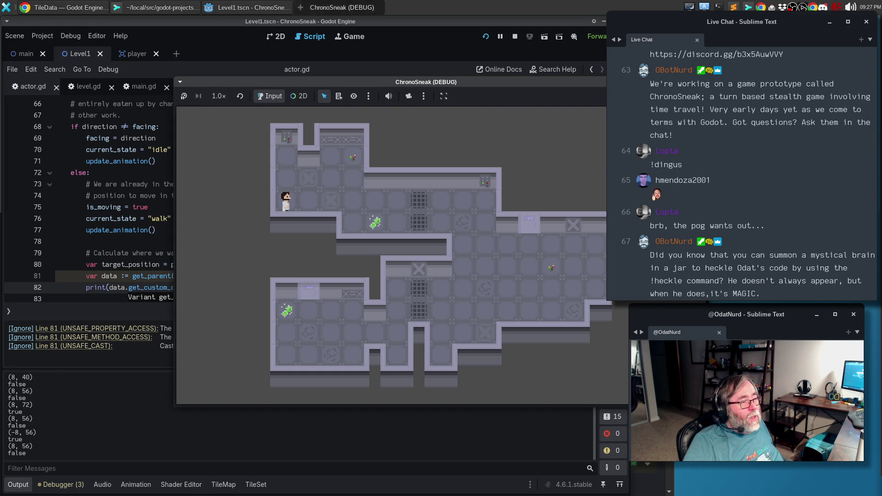
pyautogui.press('F8')
pyautogui.click(318, 276)
pyautogui.scroll(-2, 339, 239)
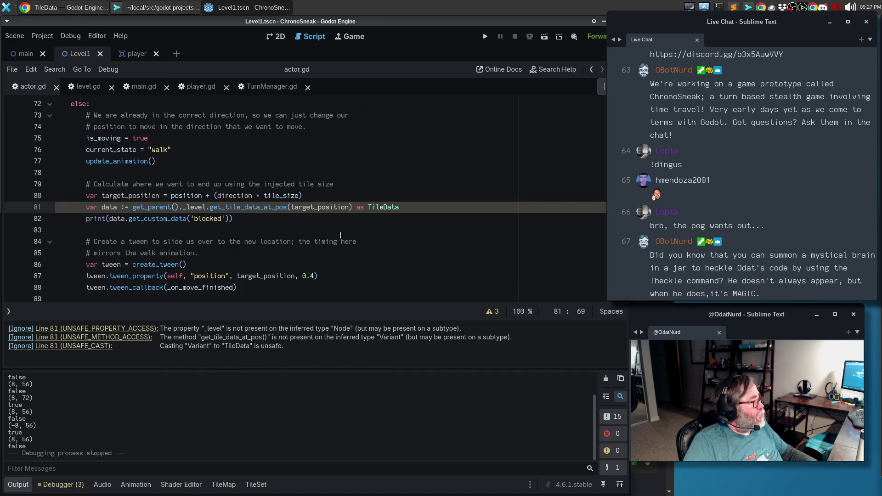
# - Move the target-position and tile-data lines to the top of the else branch, adding a blank line after
pyautogui.scroll(1, 347, 223)
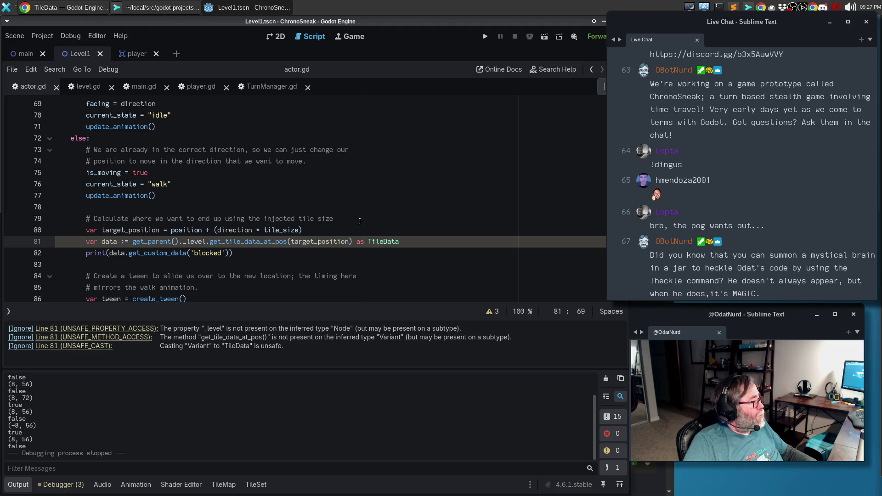
pyautogui.moveTo(233, 253)
pyautogui.mouseDown()
pyautogui.moveTo(137, 220)
pyautogui.moveTo(3, 219)
pyautogui.mouseUp()
pyautogui.hotkey('alt', 'Up')
pyautogui.hotkey('alt', 'Up')
pyautogui.hotkey('alt', 'Up')
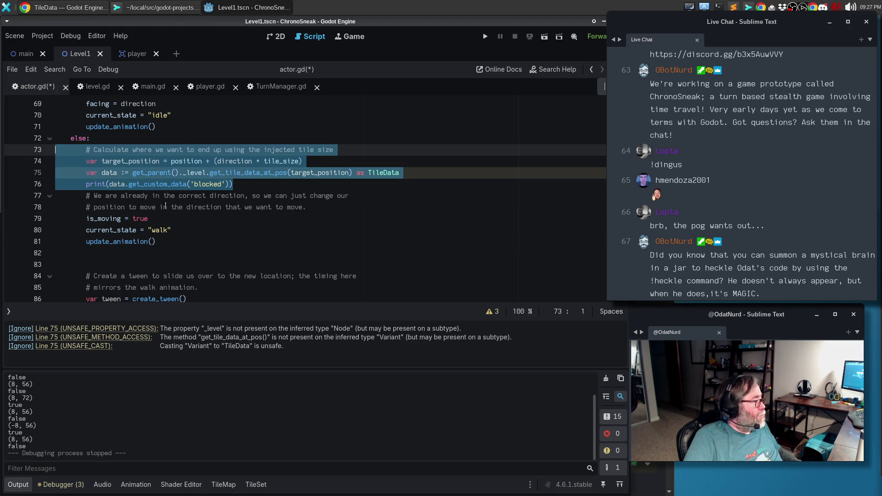
pyautogui.click(265, 188)
pyautogui.press('Return')
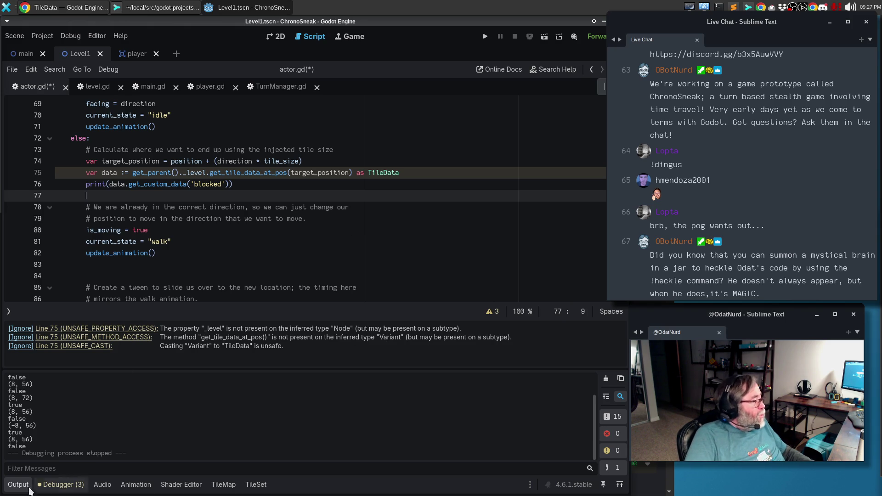
# - Delete the extra empty line 64 and save actor.gd
pyautogui.click(20, 485)
pyautogui.scroll(1, 202, 367)
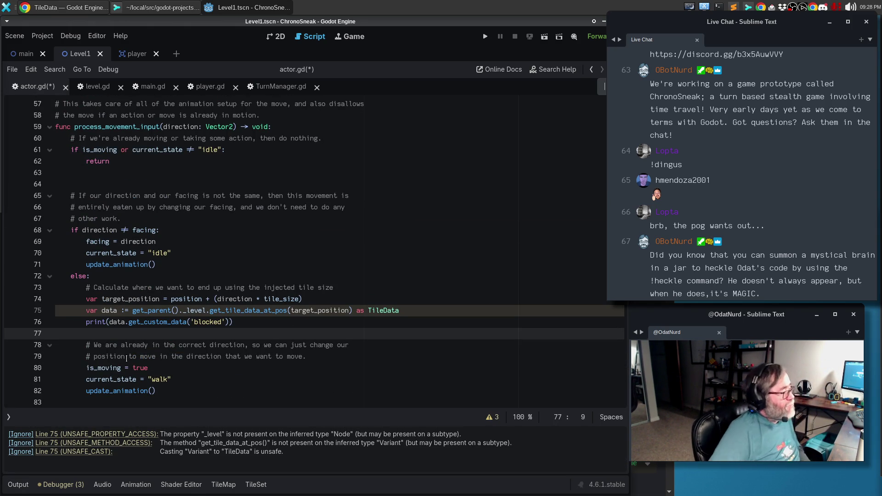
pyautogui.click(115, 184)
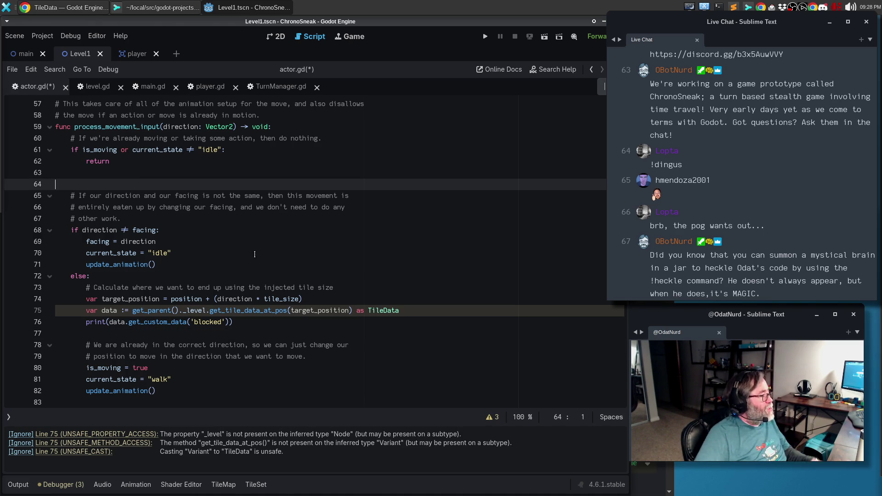
pyautogui.press('BackSpace')
pyautogui.hotkey('ctrl', 's')
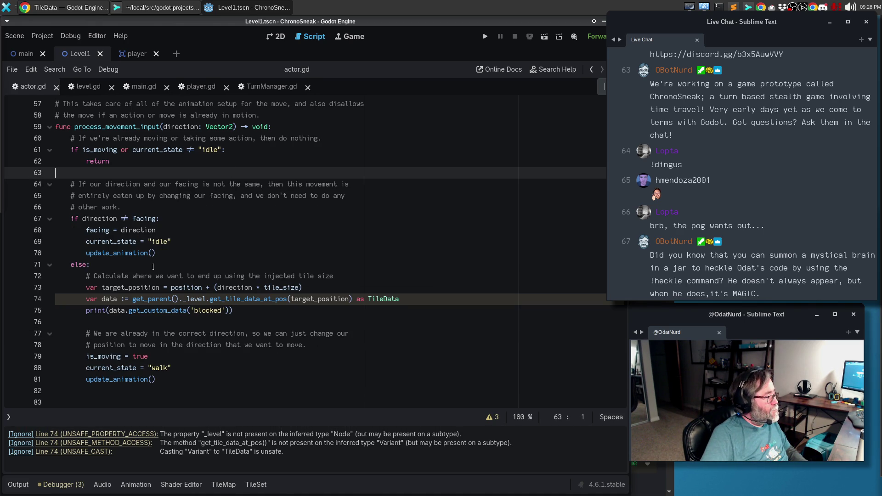
# - Add a two-line comment under else about determining the position the movement would carry to
pyautogui.click(153, 267)
pyautogui.press('Return')
pyautogui.write('# A')
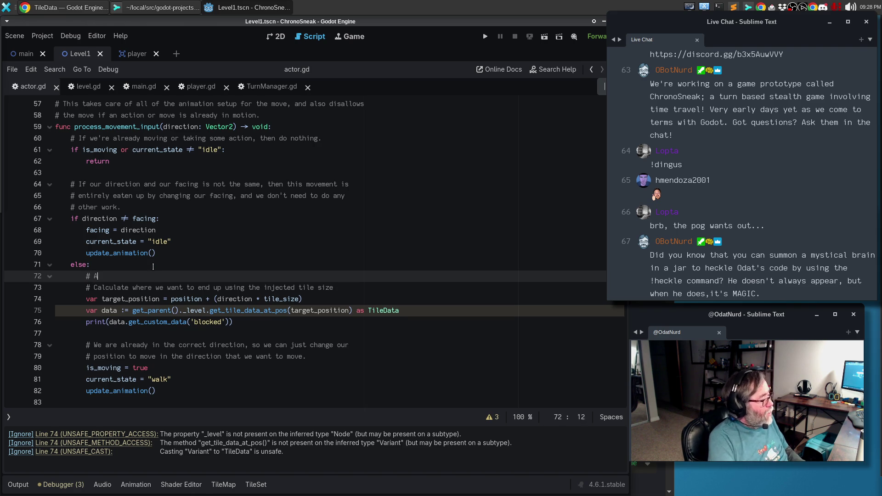
pyautogui.write("e'repointed in the")
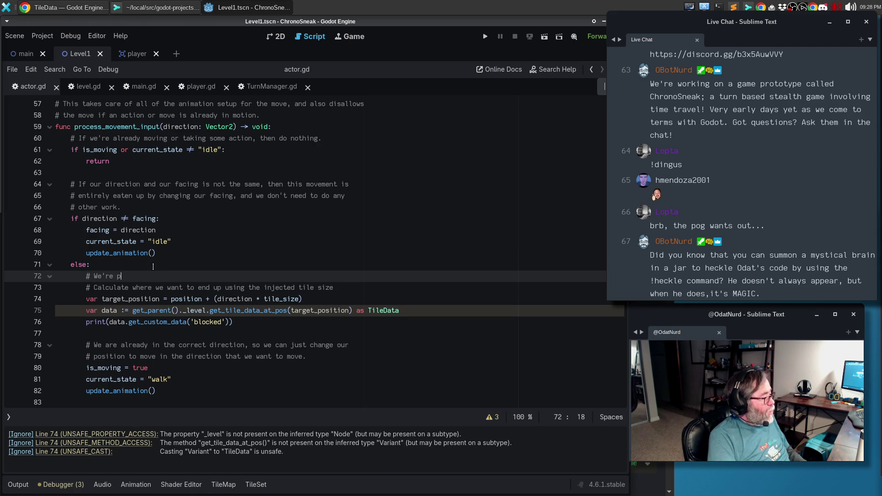
pyautogui.write(' corr')
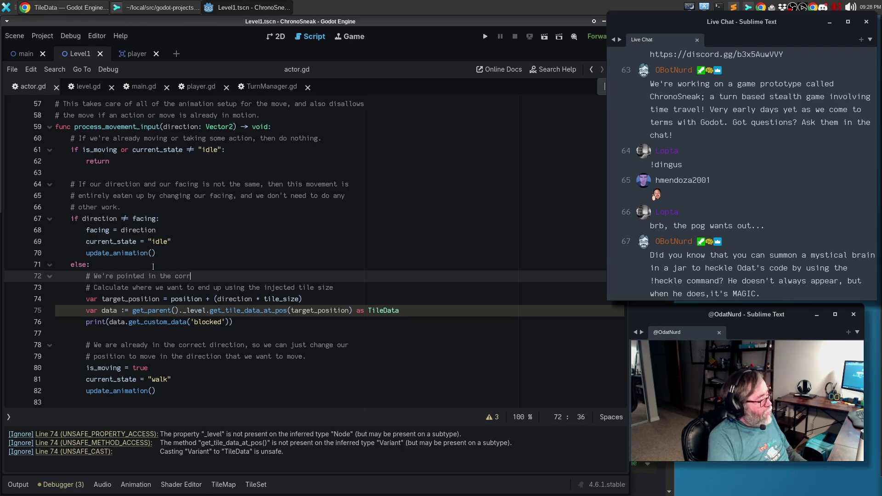
pyautogui.write('ectrection, to dfet')
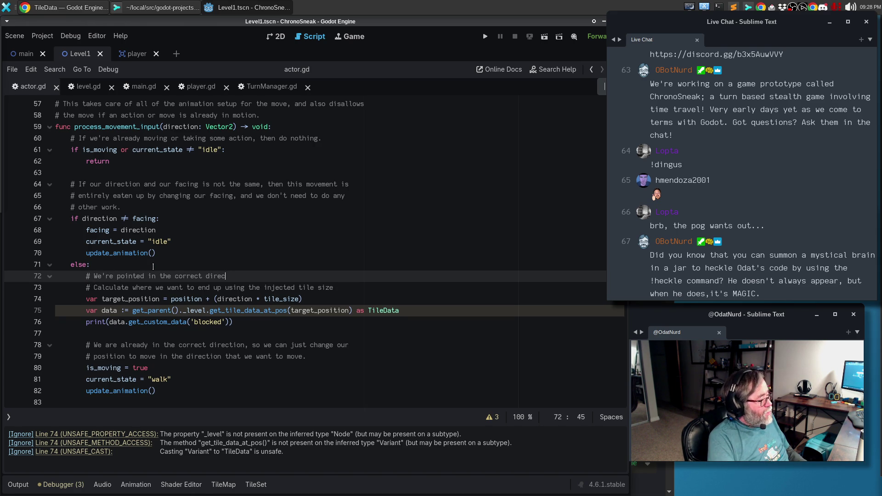
pyautogui.press('BackSpace')
pyautogui.press('BackSpace')
pyautogui.press('BackSpace')
pyautogui.write('eter,ine ')
pyautogui.write('mine the l')
pyautogui.press('BackSpace')
pyautogui.write('position th')
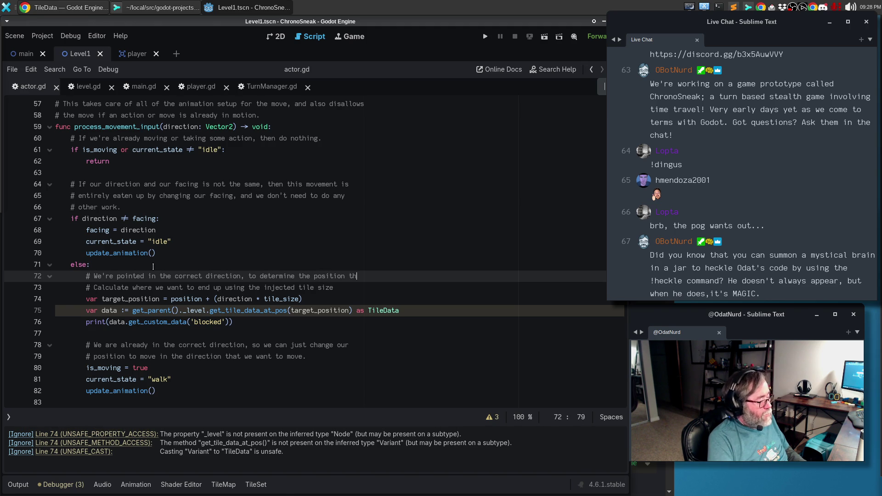
pyautogui.write('at')
pyautogui.press('Return')
pyautogui.write('# our movemo')
pyautogui.press('BackSpace')
pyautogui.write('ent would carry us.')
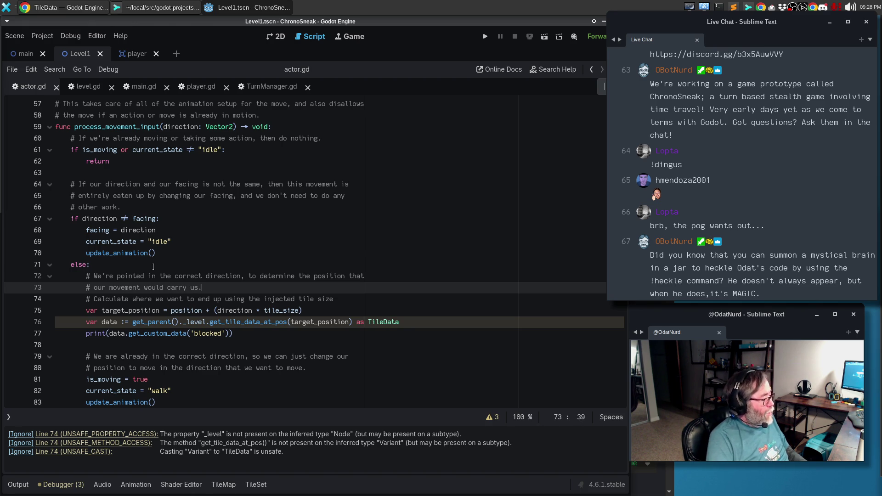
# - Delete the outdated 'Calculate where' comment and rename the tile-data variable to blocked
pyautogui.press('Down')
pyautogui.hotkey('ctrl', 'shift', 'k')
pyautogui.press('Down')
pyautogui.press('Up')
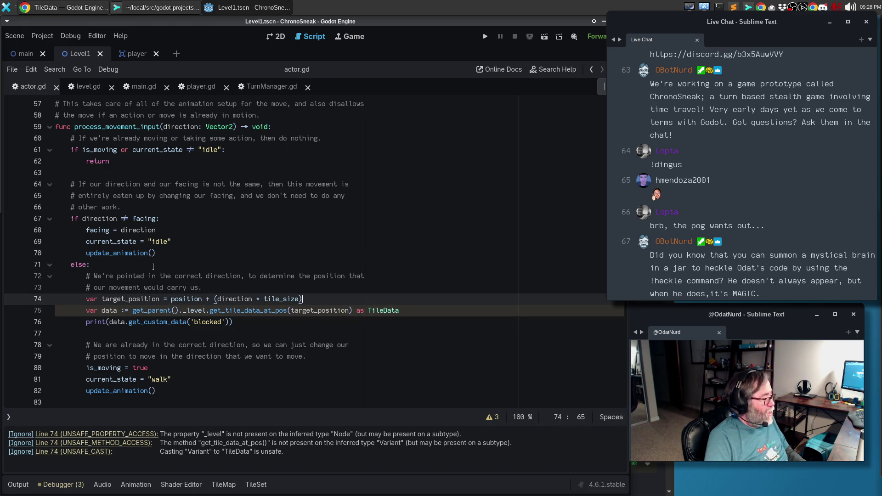
pyautogui.press('Down')
pyautogui.press('Home')
pyautogui.press('Home')
pyautogui.press('Return')
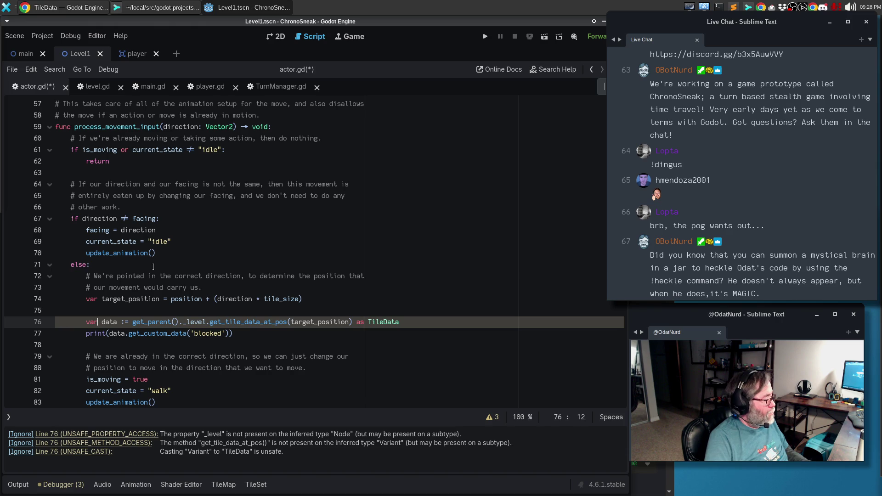
pyautogui.press('BackSpace')
pyautogui.press('BackSpace')
pyautogui.press('BackSpace')
pyautogui.write('blocked')
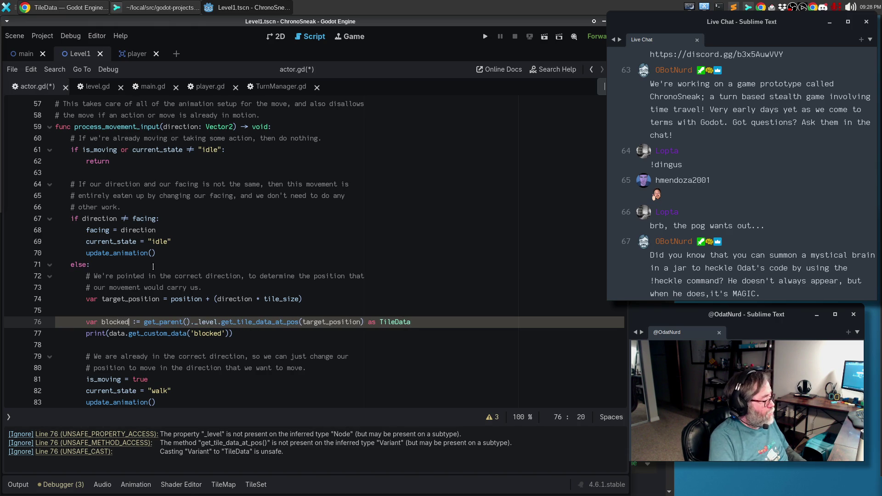
# - Add a comment above the lookup saying a blocked target makes the move invalid
pyautogui.press('Up')
pyautogui.press('Return')
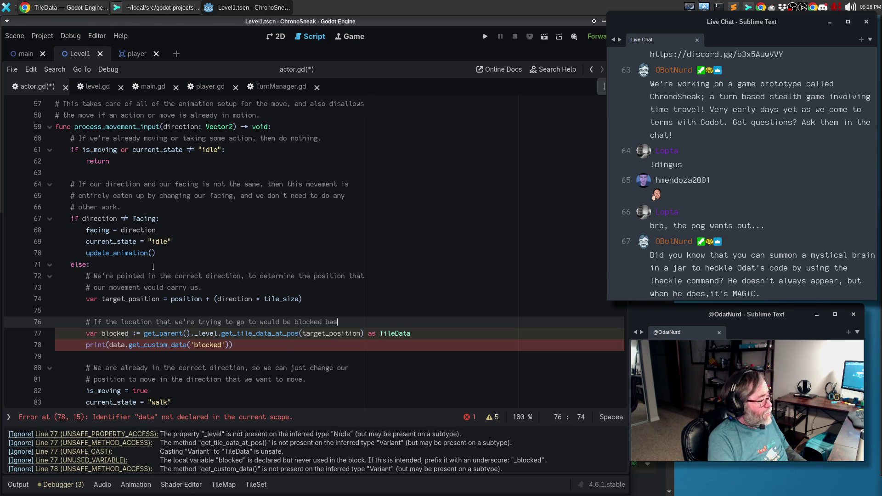
pyautogui.write('ed on')
pyautogui.press('Return')
pyautogui.write('# t')
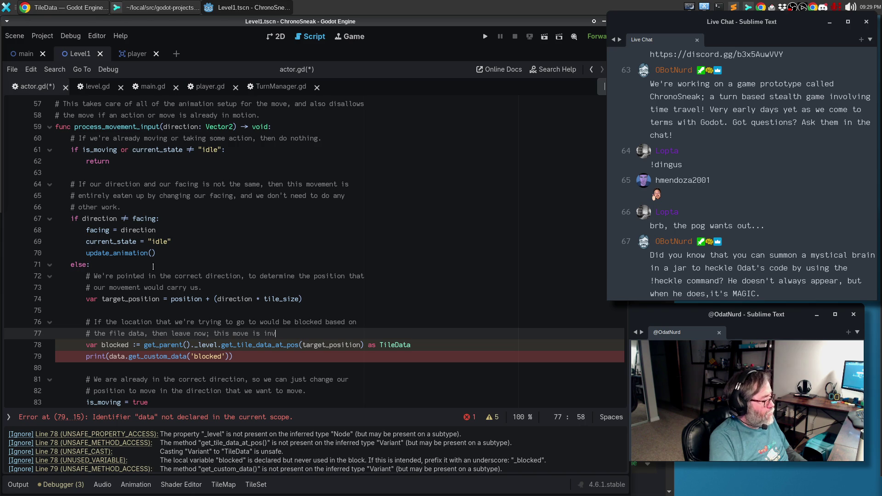
pyautogui.press('Down')
pyautogui.press('Home')
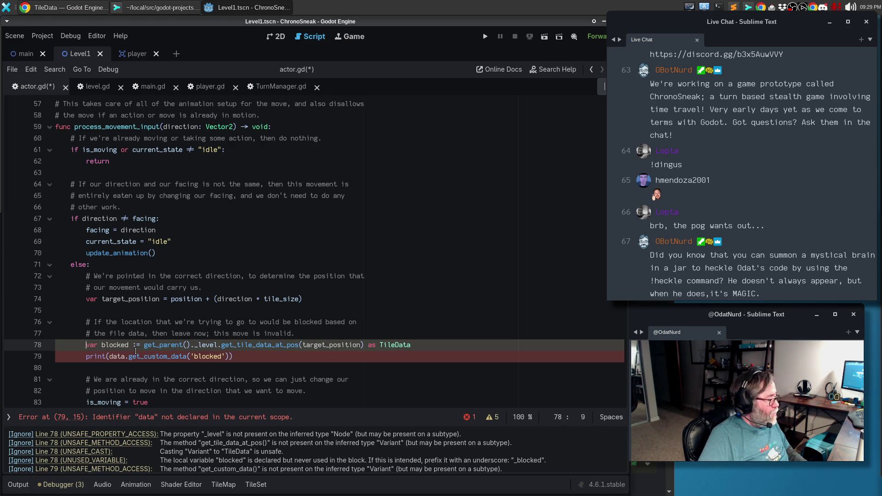
# - Rename the variable back to data and add an early return when get_custom_data('blocked') == true
pyautogui.doubleClick(120, 346)
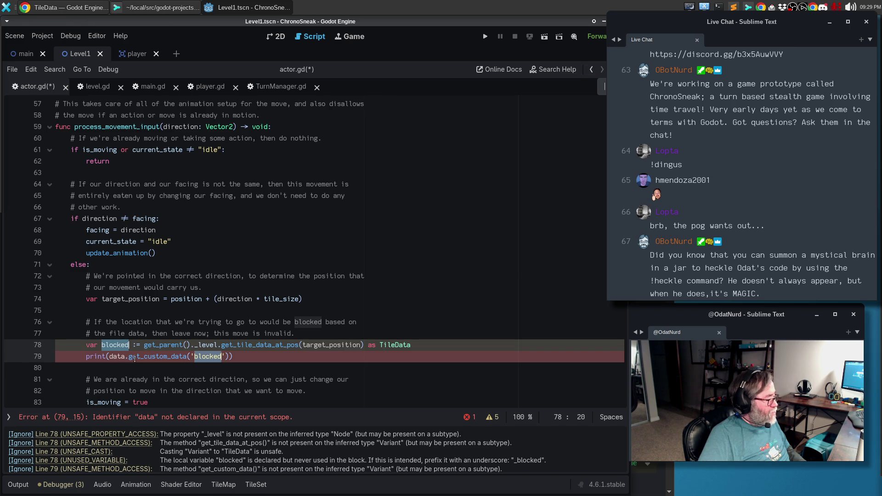
pyautogui.write('data')
pyautogui.press('End')
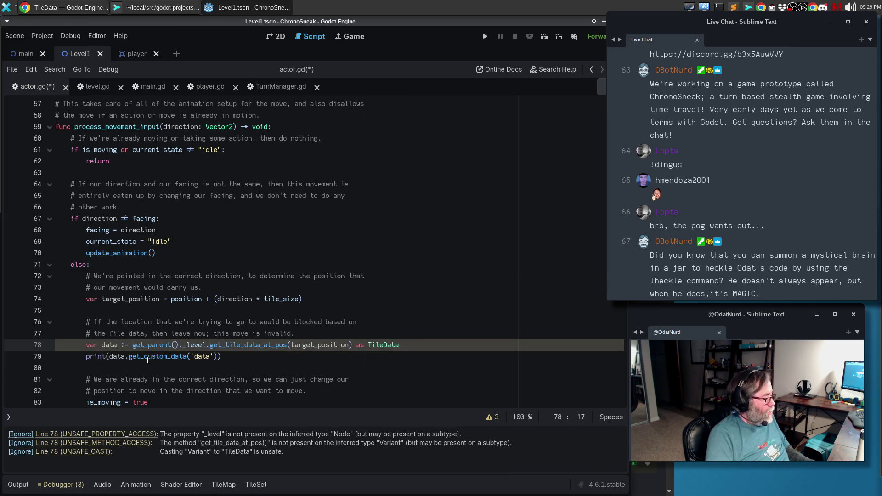
pyautogui.press('Return')
pyautogui.write('if data')
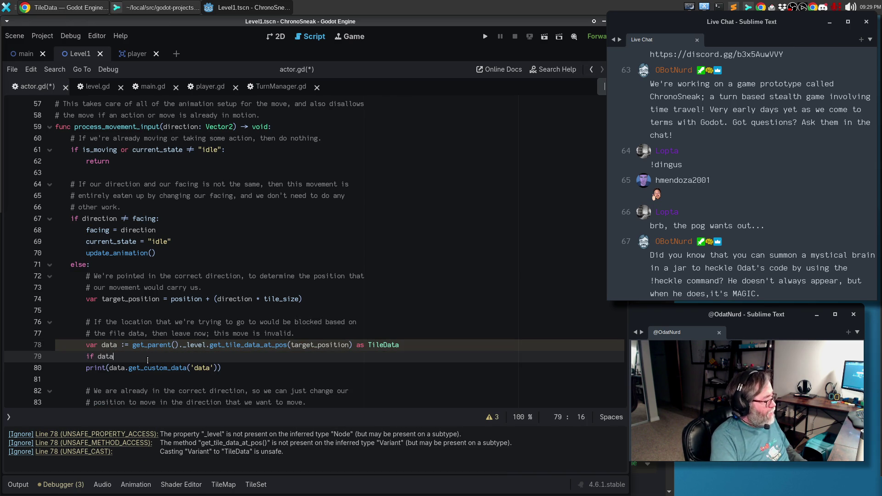
pyautogui.write('.get_custom_data')
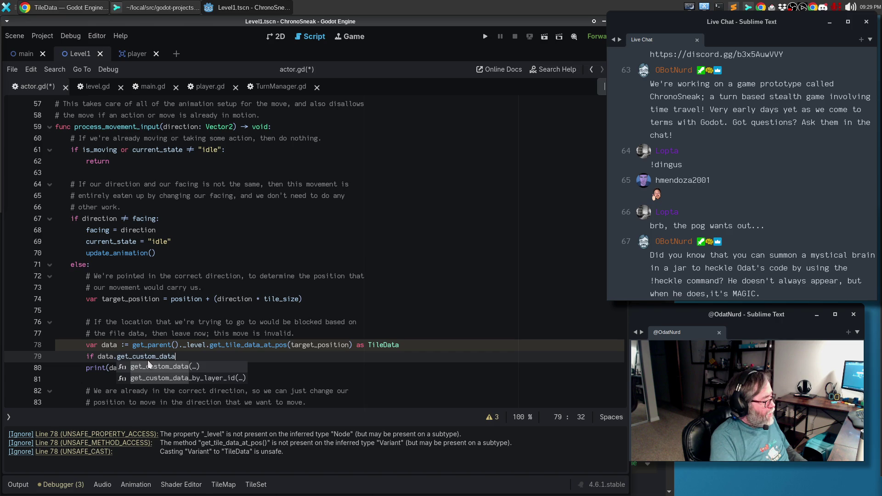
pyautogui.write("('b")
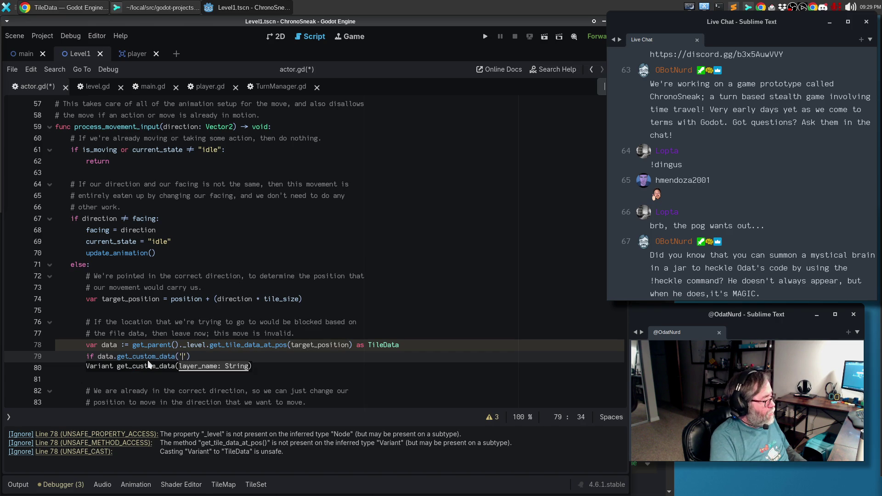
pyautogui.press('Escape')
pyautogui.write("ocked') == tr")
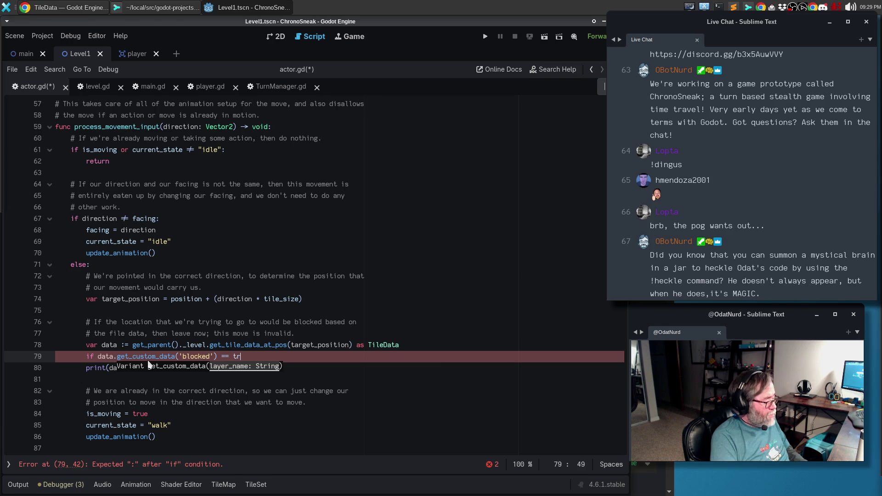
pyautogui.write('ue:')
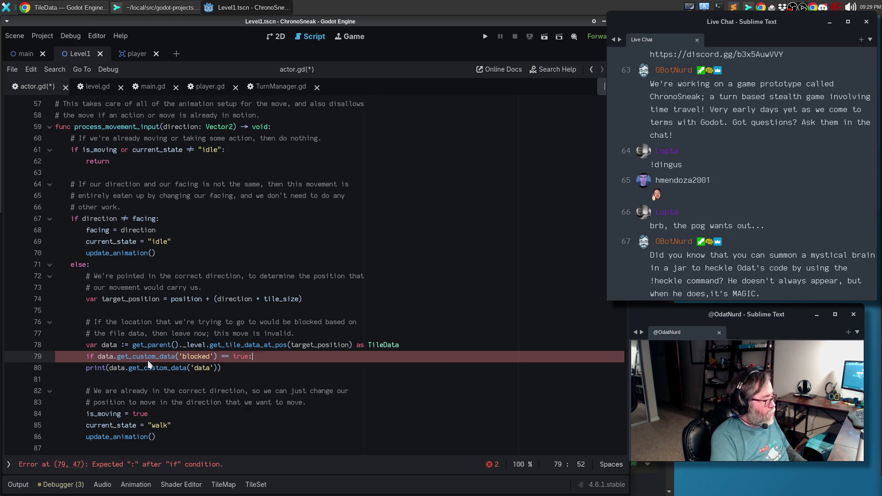
pyautogui.press('Return')
pyautogui.write('return')
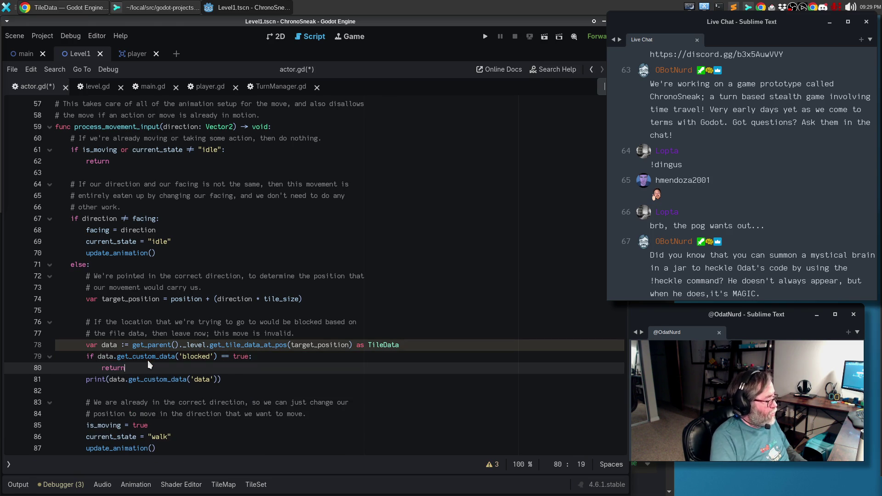
# - Delete the debug print line, save actor.gd, and run the game, moving the player down
pyautogui.press('Down')
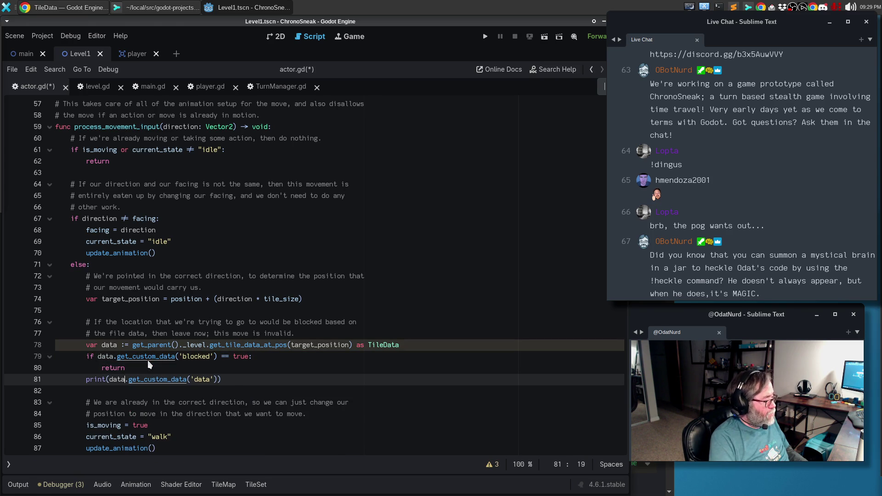
pyautogui.hotkey('ctrl', 'shift', 'k')
pyautogui.hotkey('ctrl', 's')
pyautogui.press('F5')
pyautogui.press('Down')
pyautogui.press('Down')
pyautogui.press('Down')
pyautogui.press('Down')
pyautogui.press('Down')
pyautogui.press('Down')
# - Walk the player around the starting corridors, bumping nearby walls to confirm the moves are refused
pyautogui.press('Up')
pyautogui.press('Up')
pyautogui.press('Up')
pyautogui.press('Up')
pyautogui.press('Up')
pyautogui.press('Up')
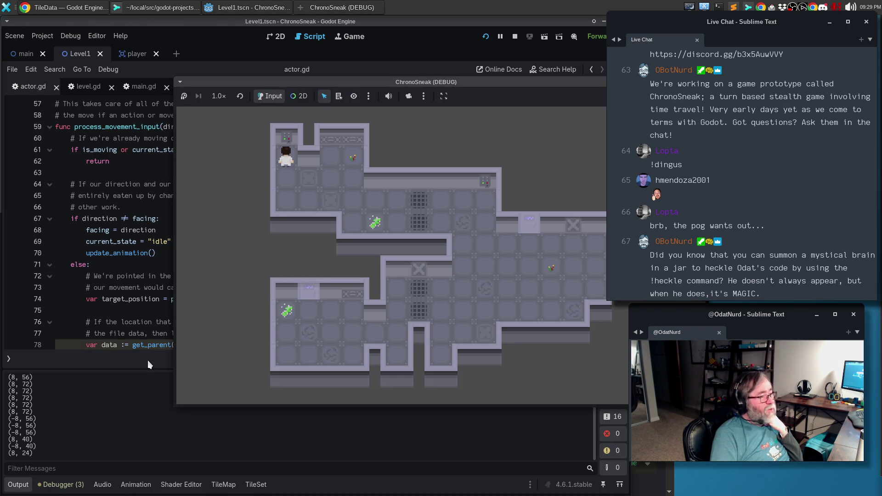
pyautogui.press('Up')
pyautogui.press('Right')
pyautogui.press('Down')
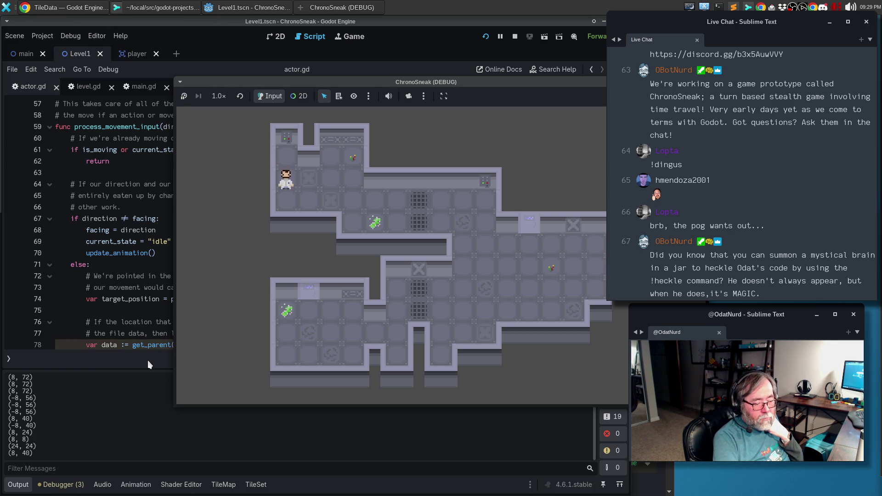
pyautogui.press('Right')
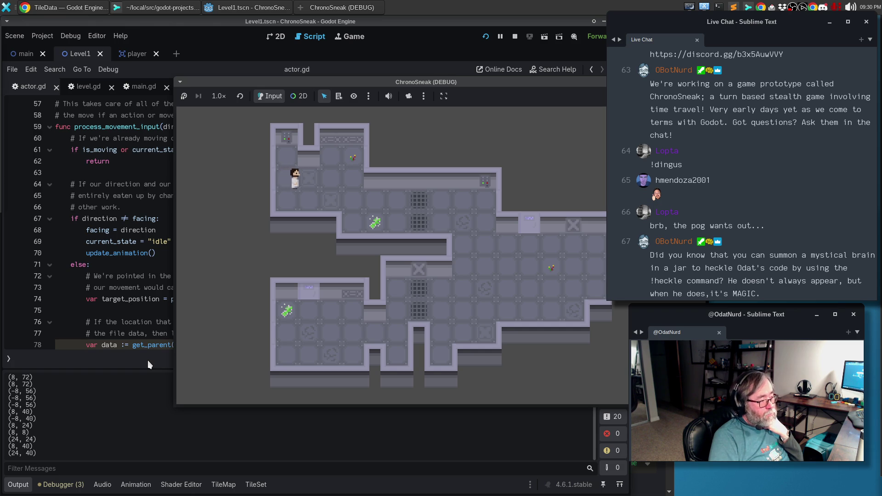
pyautogui.press('Up')
pyautogui.press('Up')
pyautogui.press('Right')
pyautogui.press('Up')
pyautogui.press('Up')
pyautogui.press('Up')
pyautogui.press('Left')
pyautogui.press('Right')
pyautogui.press('Down')
pyautogui.press('Down')
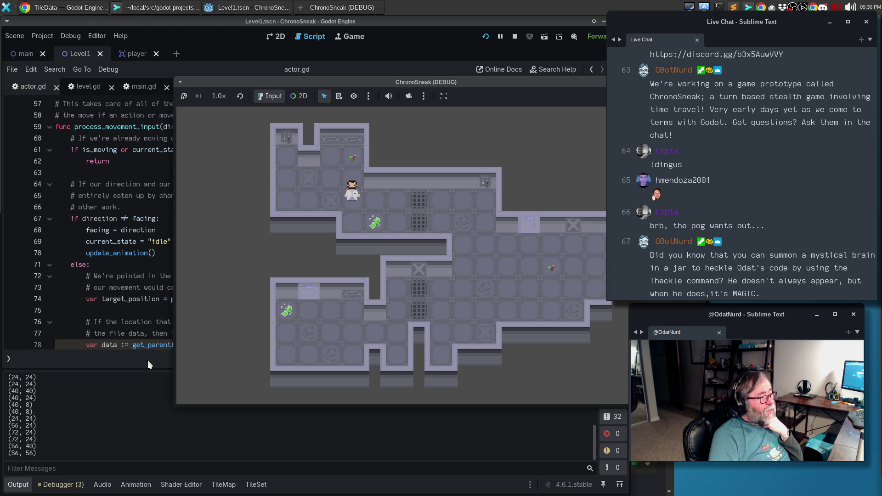
pyautogui.press('Right')
pyautogui.press('Up')
pyautogui.press('Left')
pyautogui.press('Up')
pyautogui.press('Up')
pyautogui.press('Up')
pyautogui.press('Up')
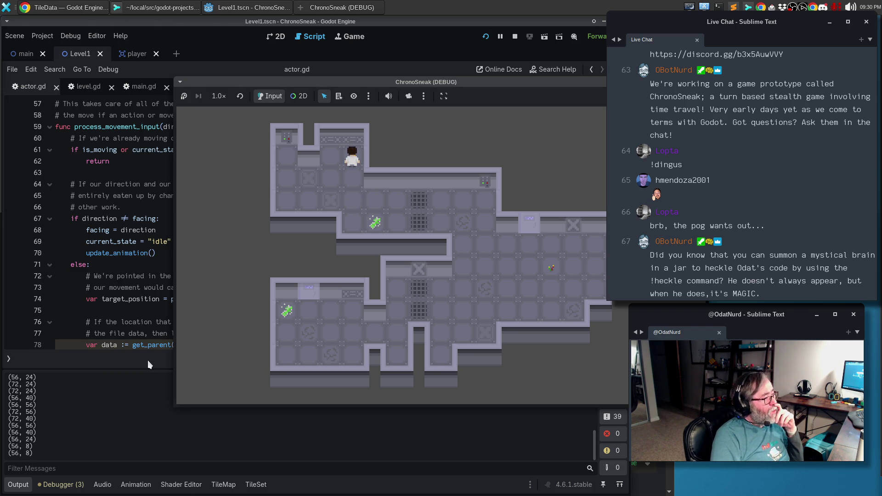
# - Walk the player through the corridors into the lower-left room, pushing against its walls
pyautogui.press('Down')
pyautogui.press('Down')
pyautogui.press('Down')
pyautogui.press('Right')
pyautogui.press('Right')
pyautogui.press('Right')
pyautogui.press('Right')
pyautogui.press('Down')
pyautogui.press('Right')
pyautogui.press('Right')
pyautogui.press('Right')
pyautogui.press('Right')
pyautogui.press('Up')
pyautogui.press('Left')
pyautogui.press('Left')
pyautogui.press('Up')
pyautogui.press('Down')
pyautogui.press('Down')
pyautogui.press('Down')
pyautogui.press('Down')
pyautogui.press('Down')
pyautogui.press('Down')
pyautogui.press('Left')
pyautogui.press('Left')
pyautogui.press('Left')
pyautogui.press('Left')
pyautogui.press('Left')
pyautogui.press('Left')
pyautogui.press('Down')
pyautogui.press('Left')
pyautogui.press('Left')
pyautogui.press('Left')
pyautogui.press('Left')
pyautogui.press('Left')
pyautogui.press('Up')
pyautogui.press('Up')
pyautogui.press('Up')
pyautogui.press('Down')
pyautogui.press('Down')
pyautogui.press('Down')
pyautogui.press('Down')
pyautogui.press('Down')
pyautogui.press('Up')
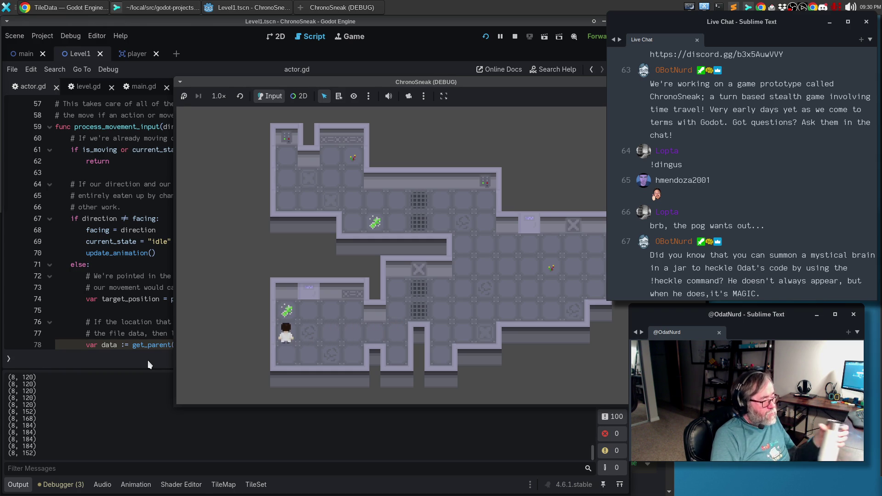